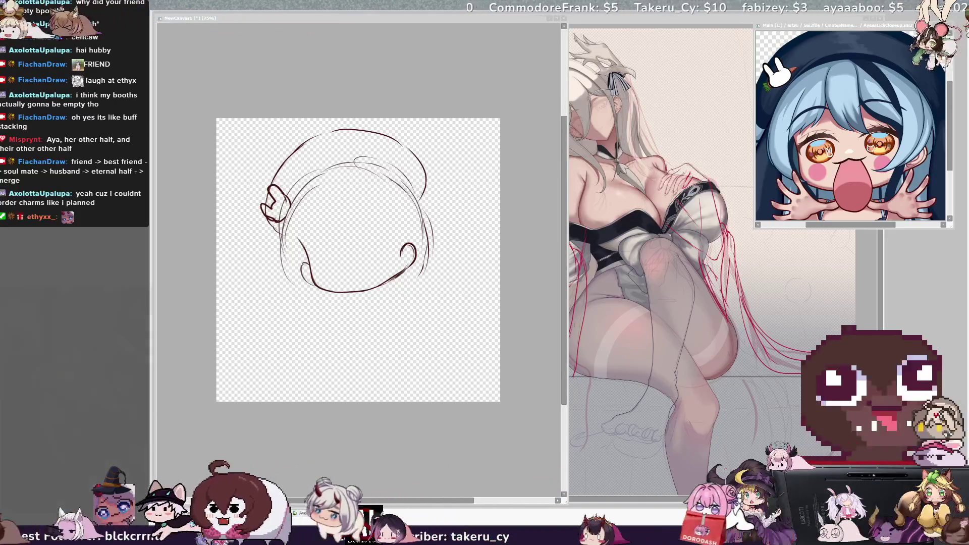
Redraw the curve under the head and sketch the neck lines and long left body line.
left_click(358, 212)
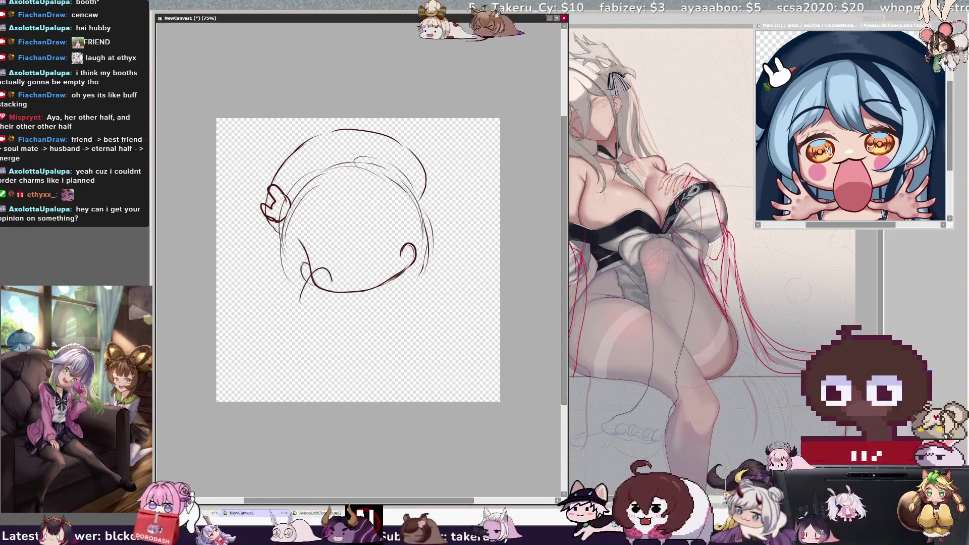
key("ctrl+z")
mouse_move(305, 292)
left_mouse_down()
mouse_move(346, 283)
mouse_move(361, 335)
left_mouse_up()
left_click_drag(318, 292, 336, 341)
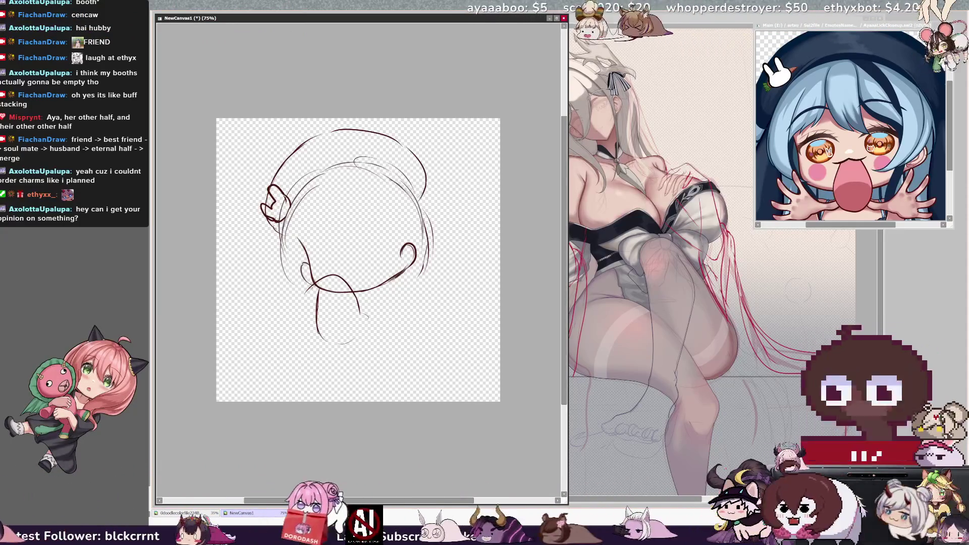
left_click_drag(311, 285, 300, 349)
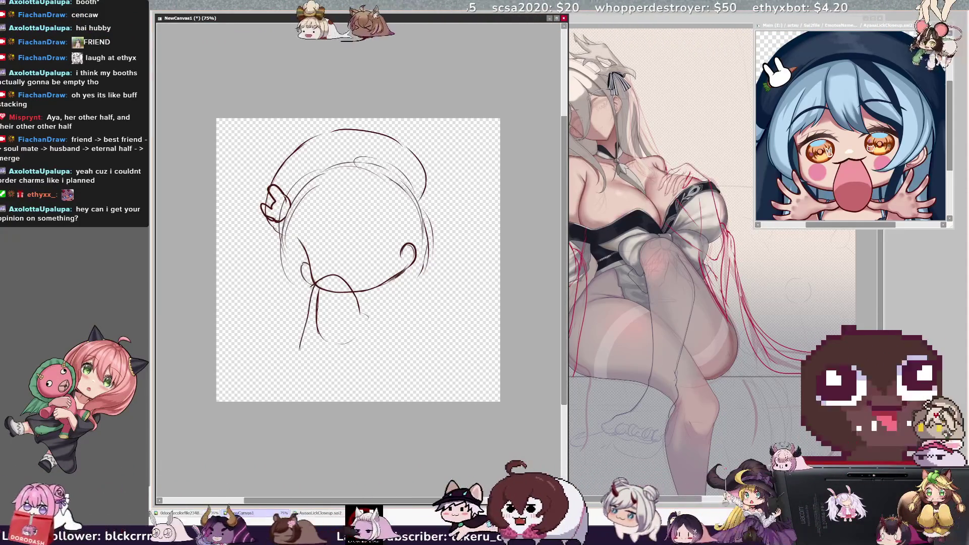
left_click_drag(369, 270, 379, 321)
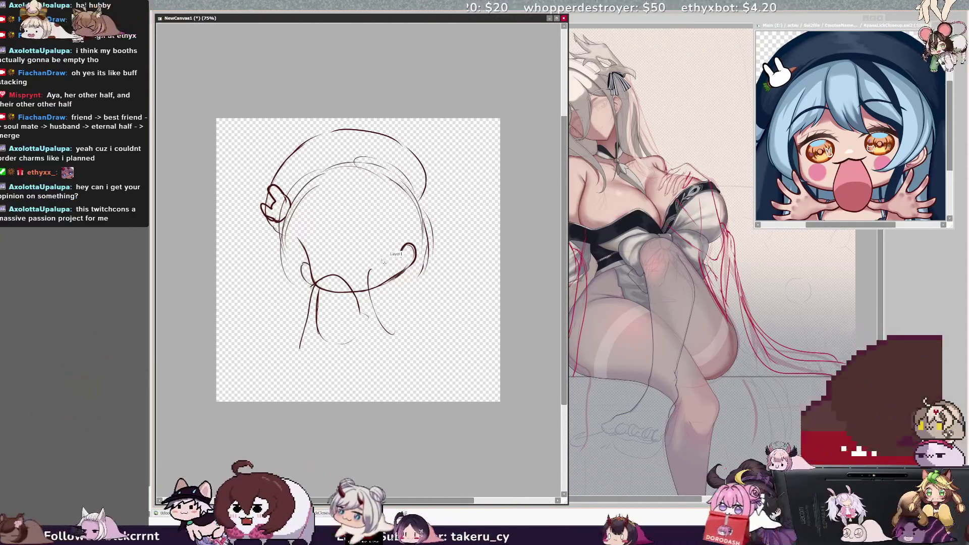
left_click_drag(374, 266, 386, 331)
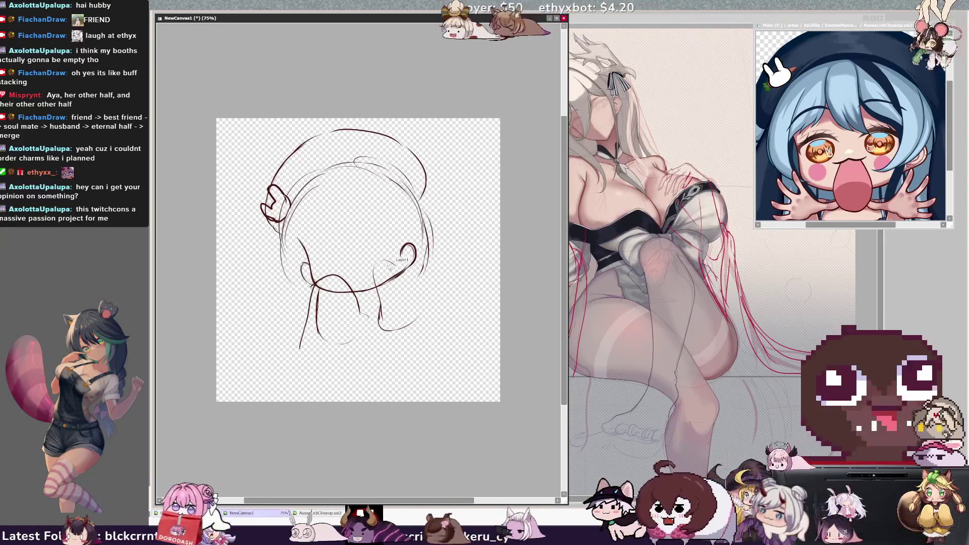
Add the sloping right shoulder and a curved sleeve, then mirror-check the proportions.
left_click_drag(377, 260, 438, 310)
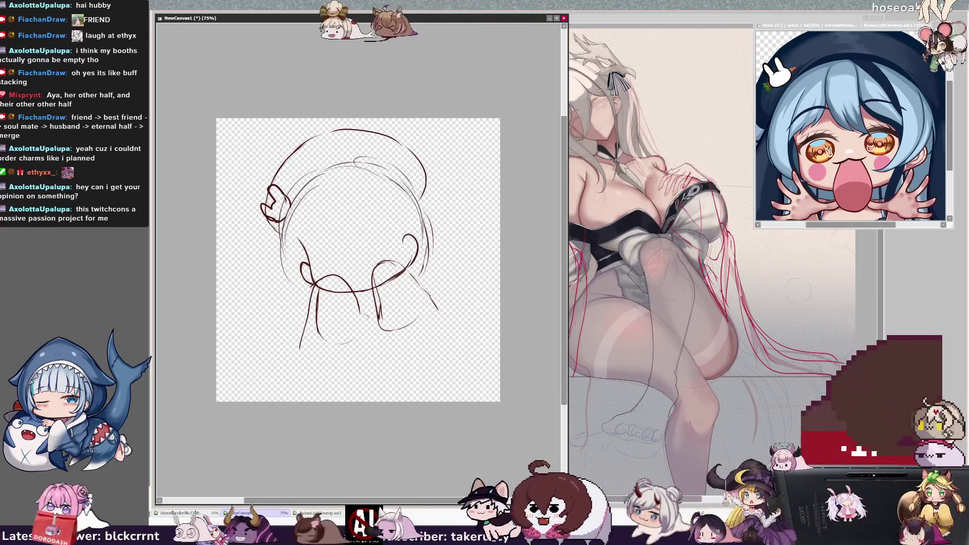
left_click_drag(406, 267, 414, 255)
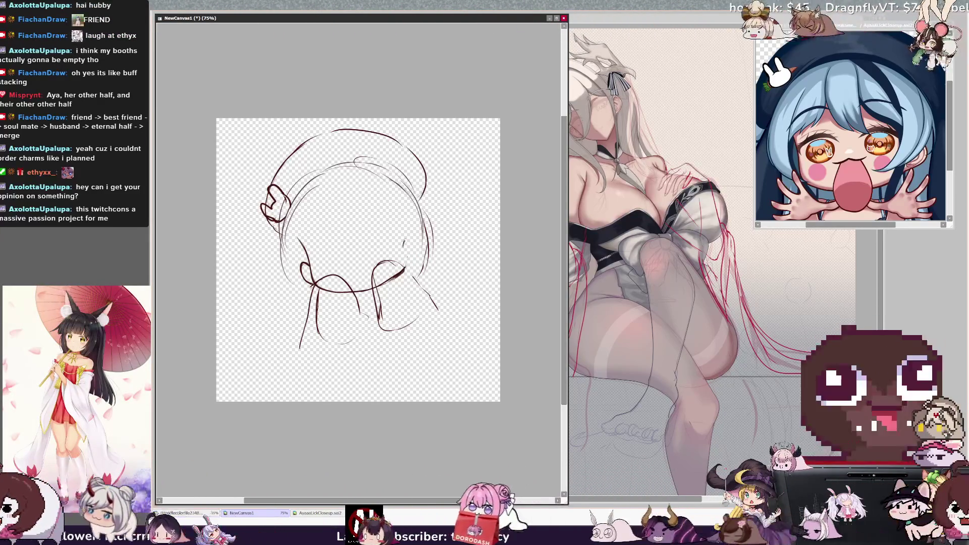
key("h")
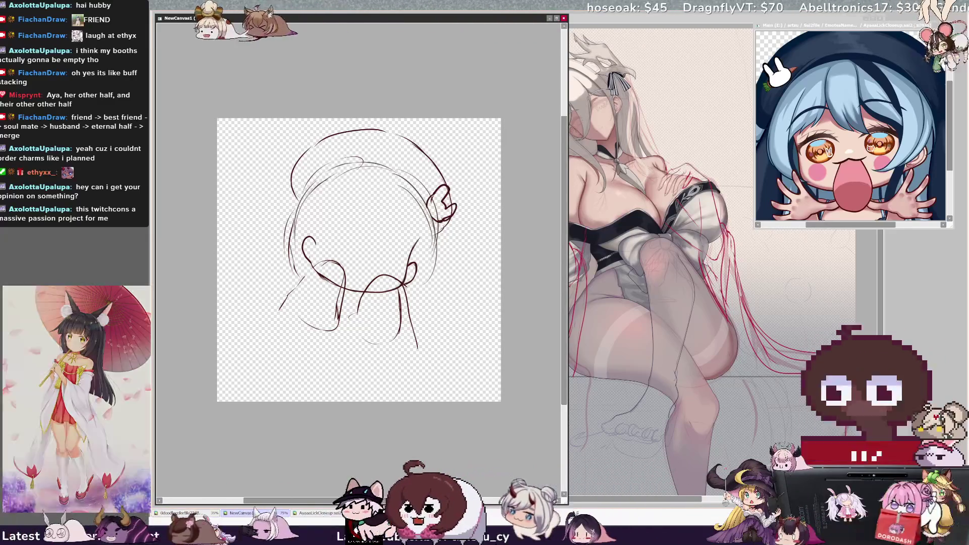
key("h")
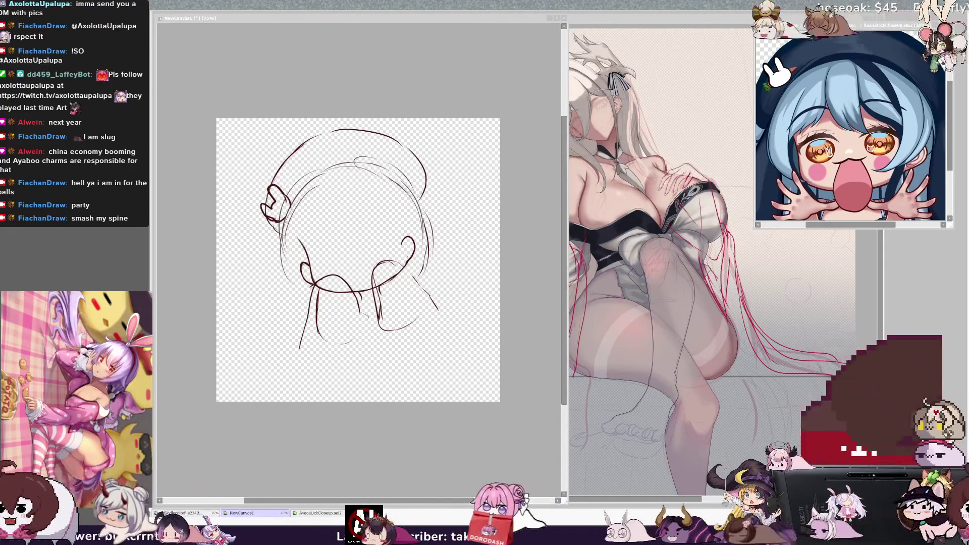
Draw loops at both sides of the hat and the first long pigtail strokes.
left_click(334, 219)
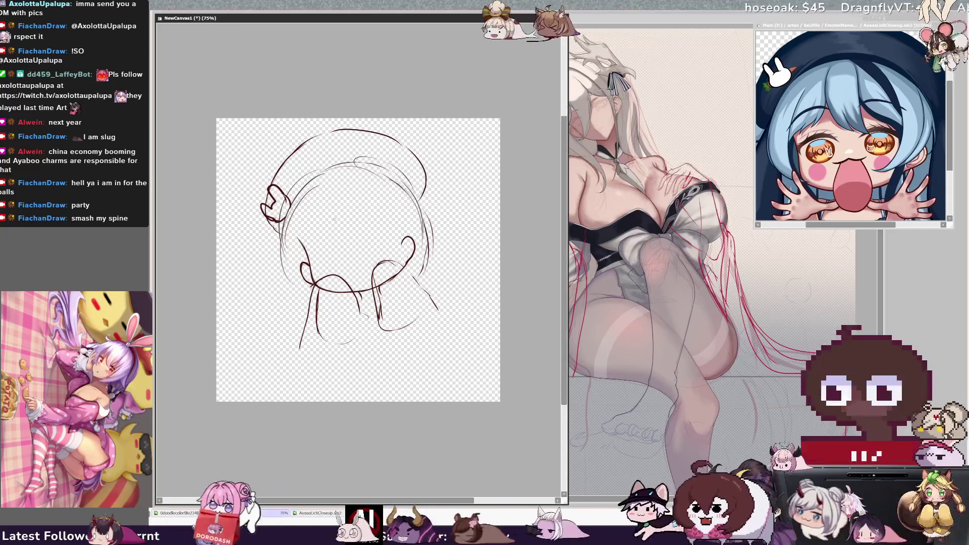
left_click_drag(415, 174, 421, 207)
mouse_move(276, 217)
left_mouse_down()
mouse_move(290, 255)
mouse_move(255, 374)
left_mouse_up()
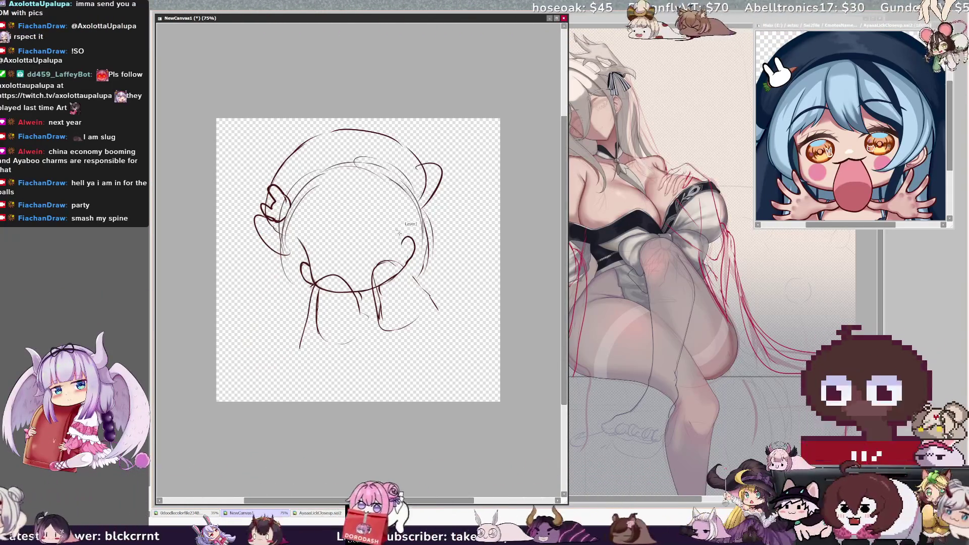
key("ctrl+z")
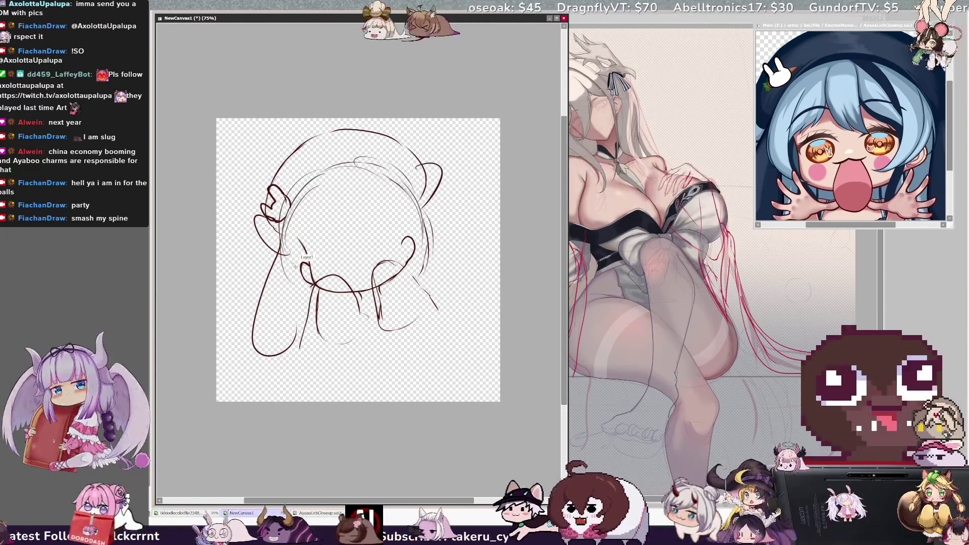
left_click_drag(280, 244, 295, 343)
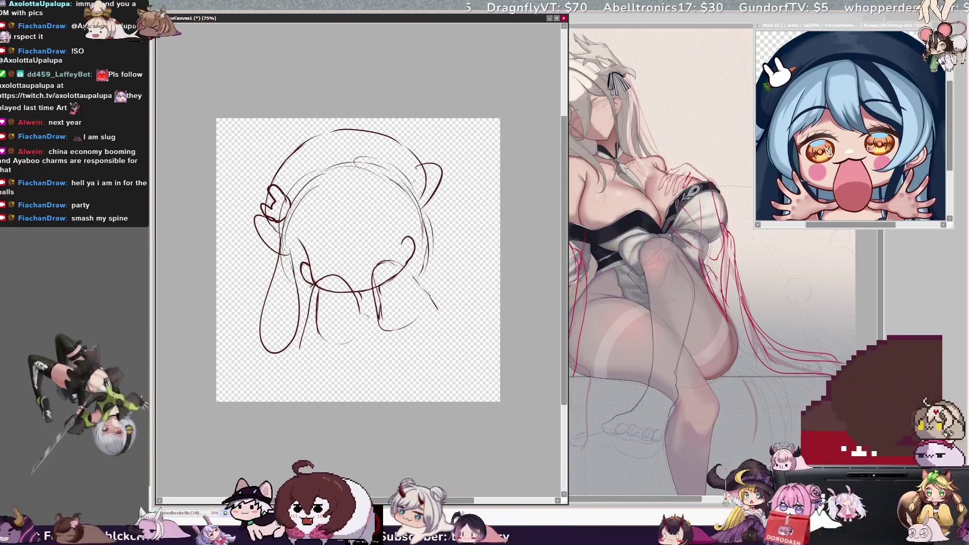
mouse_move(422, 197)
left_mouse_down()
mouse_move(445, 309)
mouse_move(467, 237)
left_mouse_up()
On the mirrored view, draw a guide line and the long curving left pigtail.
key("h")
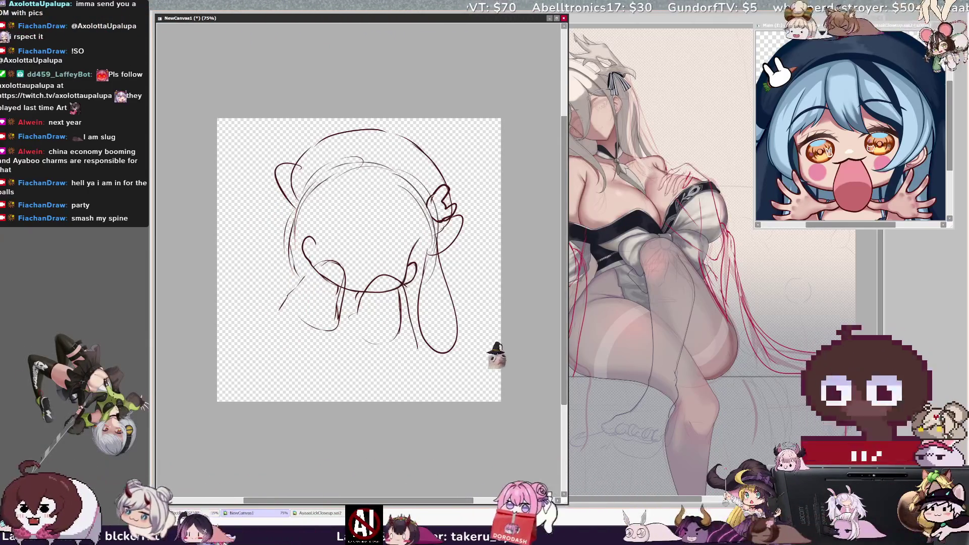
left_click_drag(283, 196, 241, 293)
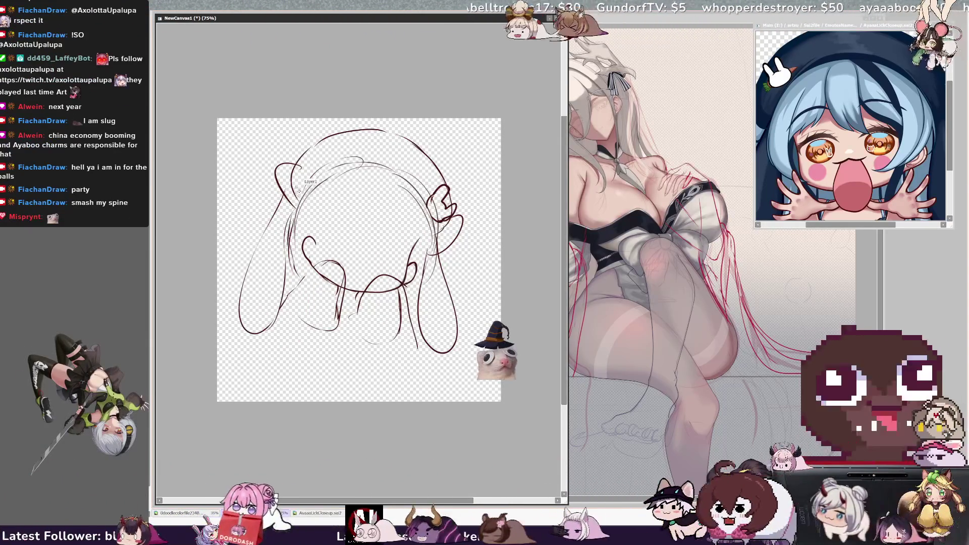
mouse_move(293, 199)
left_mouse_down()
mouse_move(232, 323)
mouse_move(248, 339)
left_mouse_up()
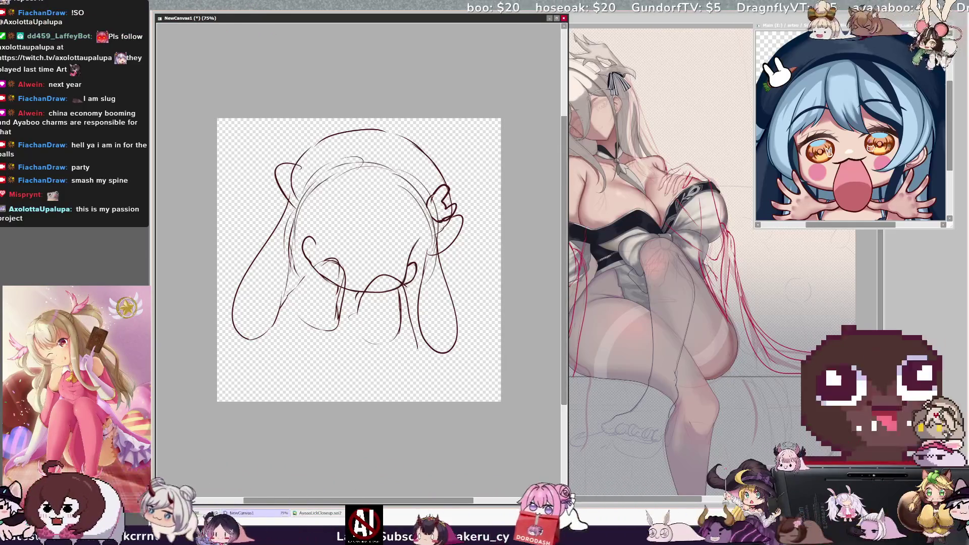
key("h")
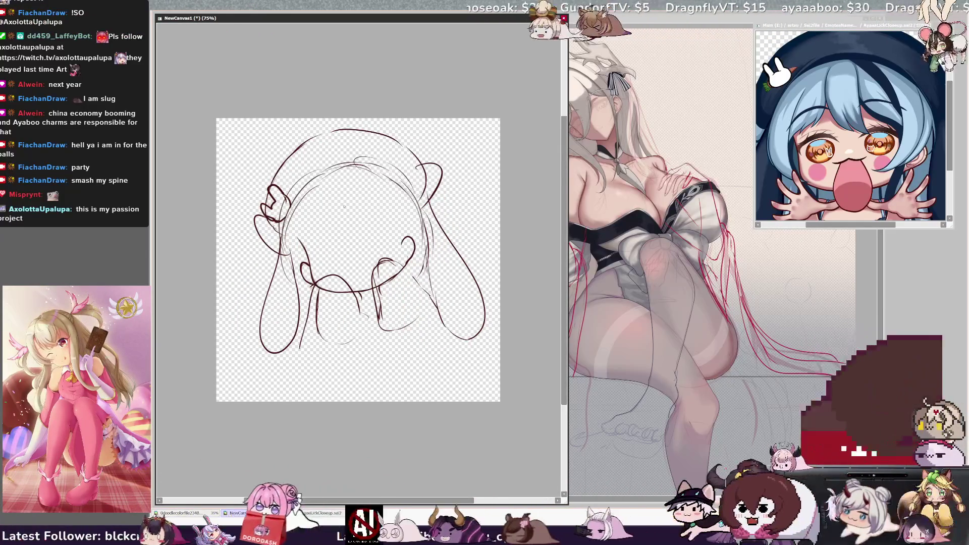
Add short hair strands inside the head and down the left of the face.
key("ctrl+z")
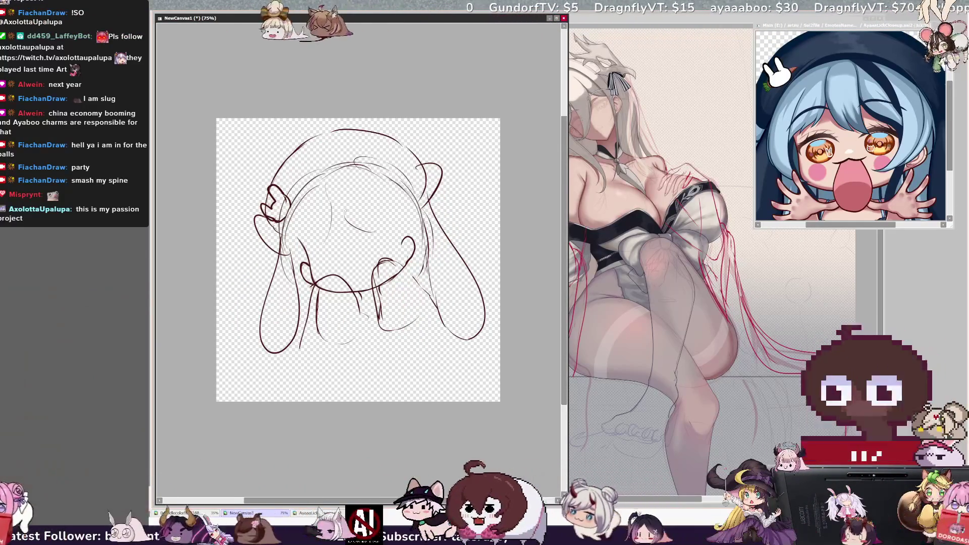
left_click_drag(323, 182, 333, 230)
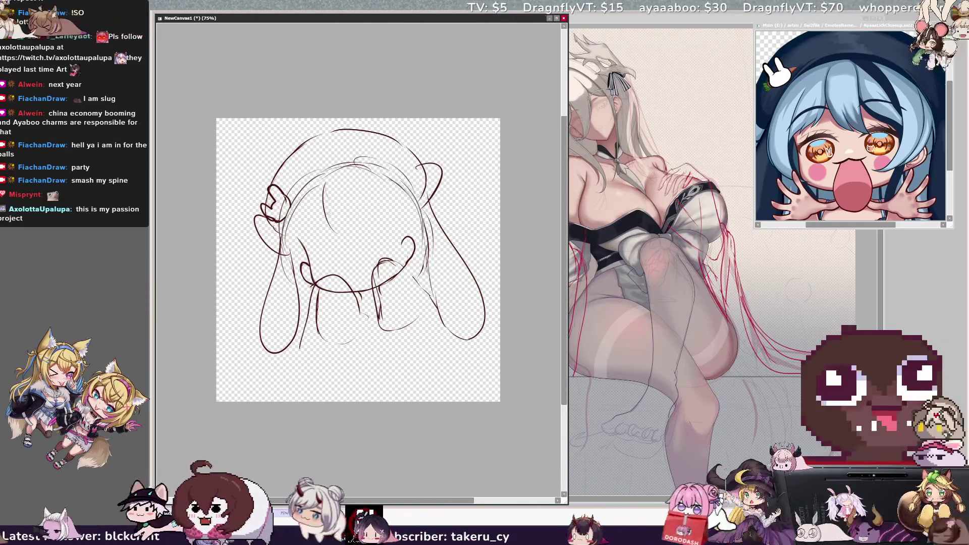
left_click_drag(324, 211, 321, 231)
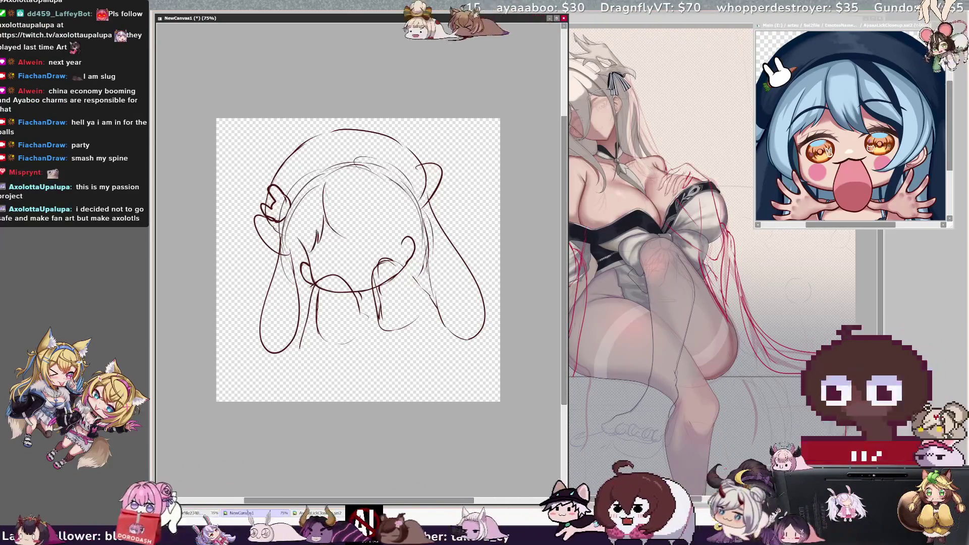
left_click_drag(309, 248, 296, 271)
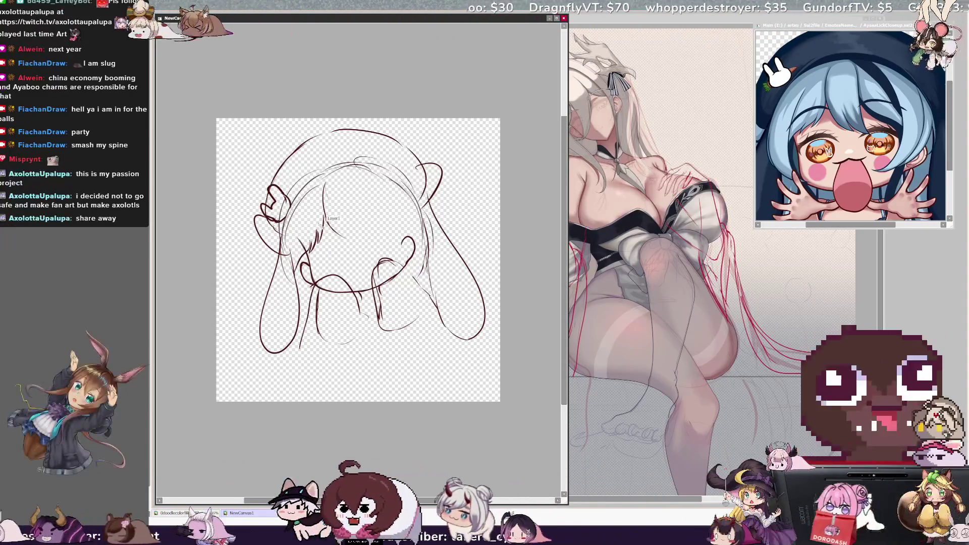
key("ctrl+z")
left_click_drag(305, 225, 294, 285)
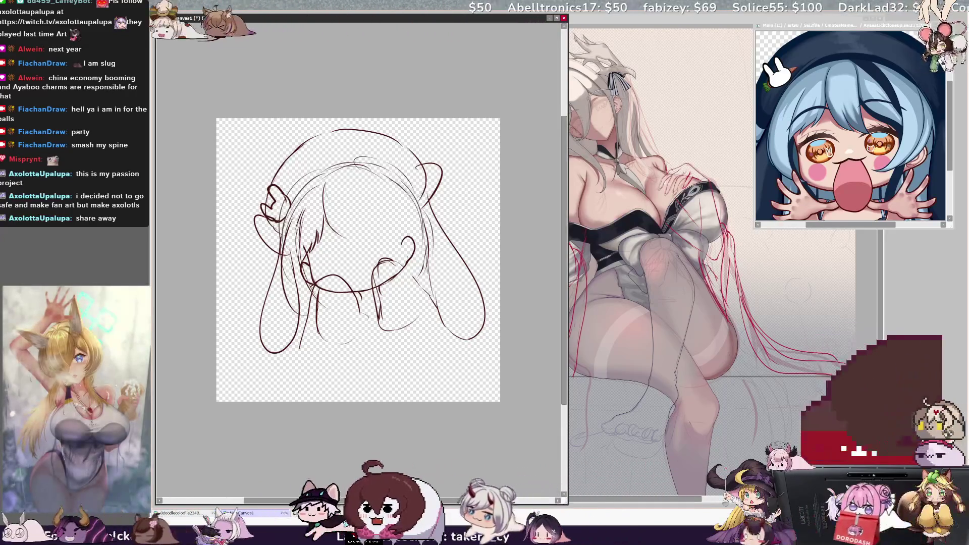
Sketch three more hair strands hanging down the left side of the face.
left_click_drag(294, 219, 272, 295)
left_click_drag(279, 247, 275, 297)
left_click_drag(297, 250, 280, 314)
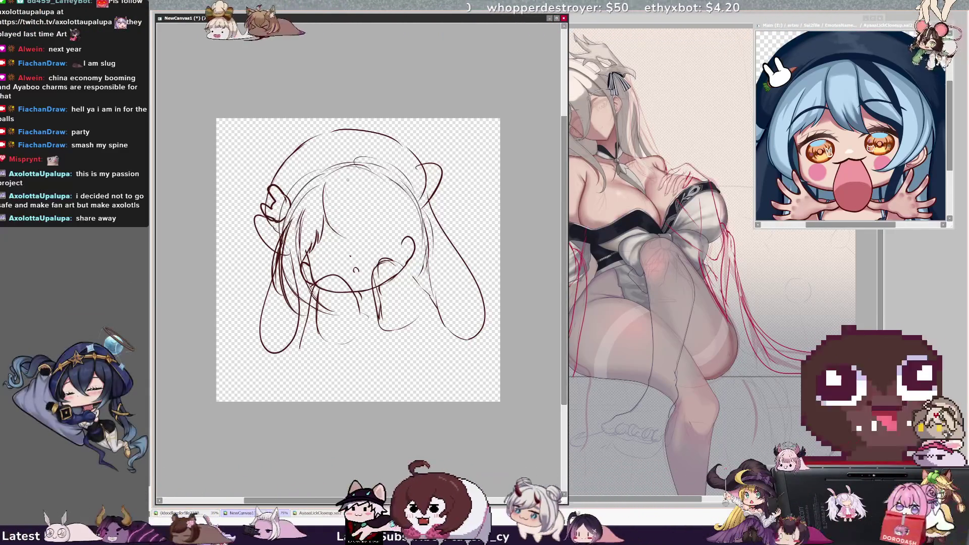
Erase part of the top head arc while the view is mirrored.
key("h")
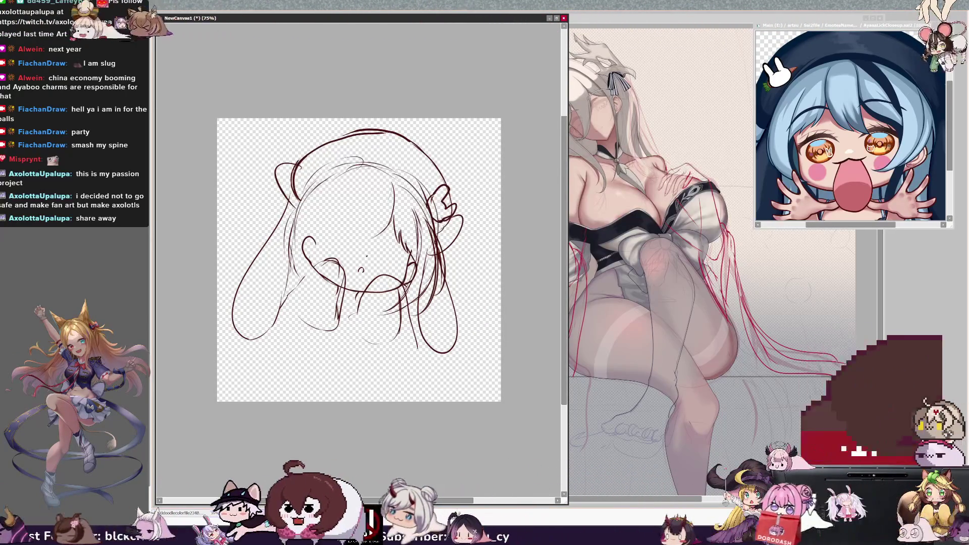
left_click_drag(313, 149, 341, 135)
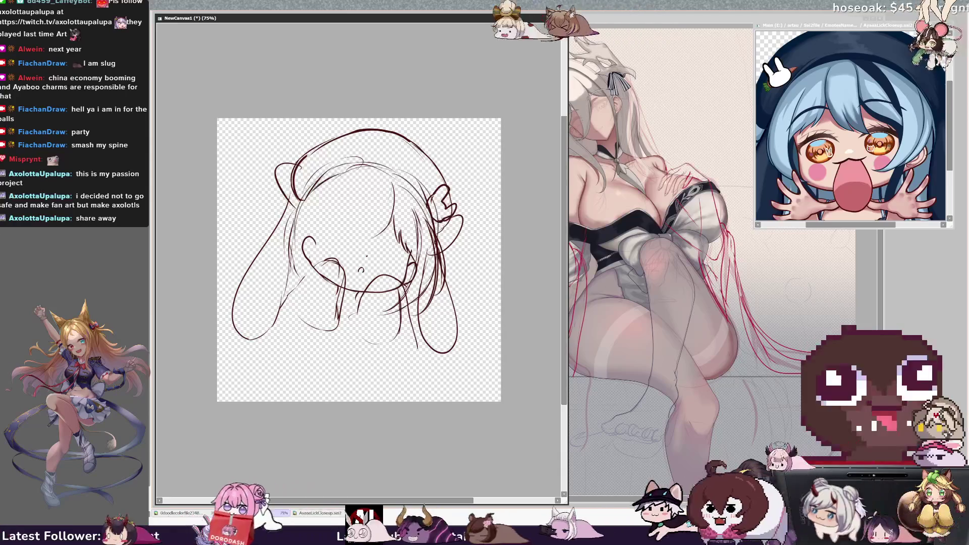
key("h")
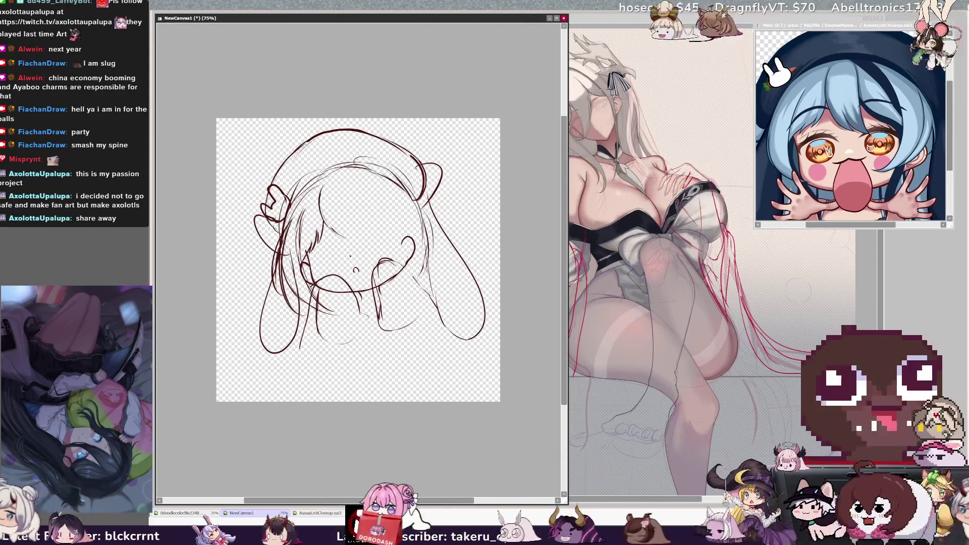
Draw bangs strokes across the forehead and a strand down the right of the face.
left_click_drag(335, 230, 354, 237)
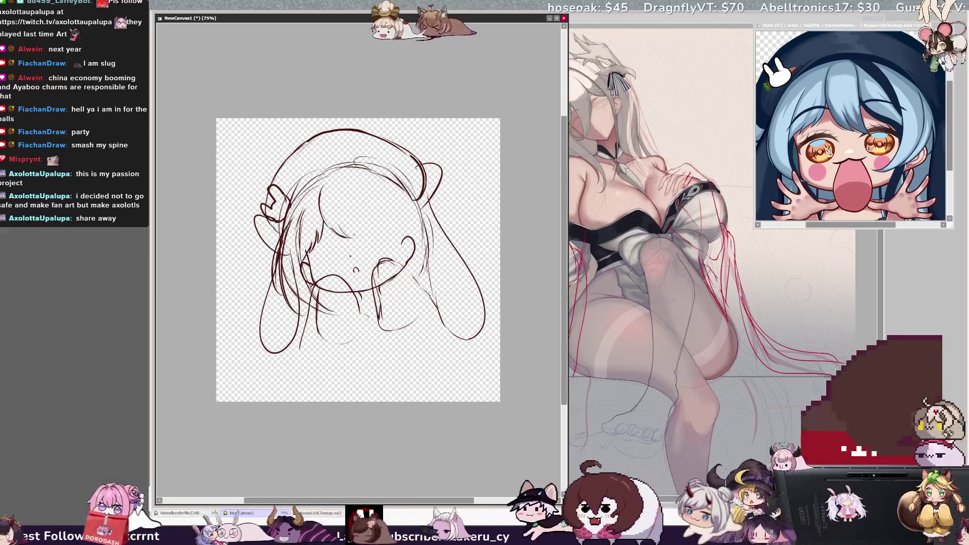
left_click_drag(347, 184, 368, 235)
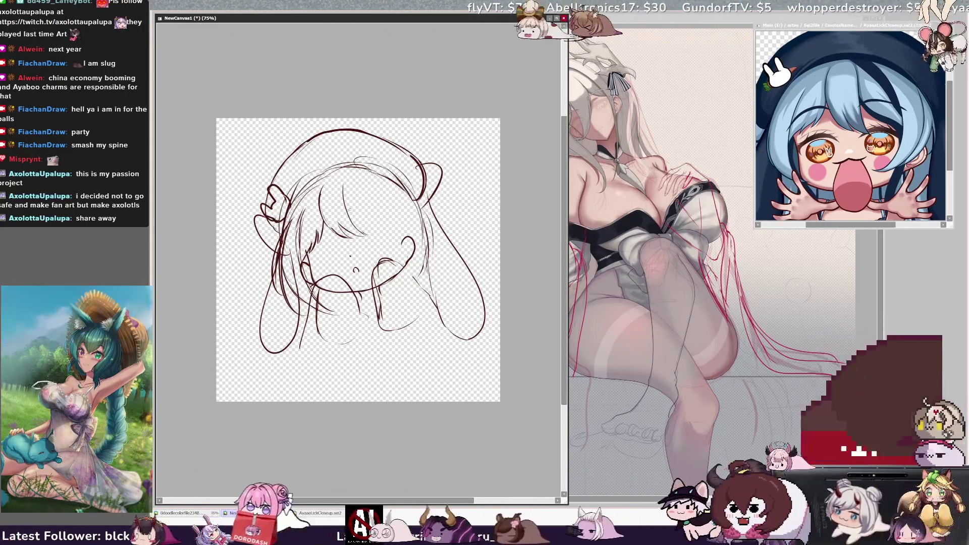
left_click_drag(353, 215, 394, 235)
left_click_drag(373, 189, 395, 254)
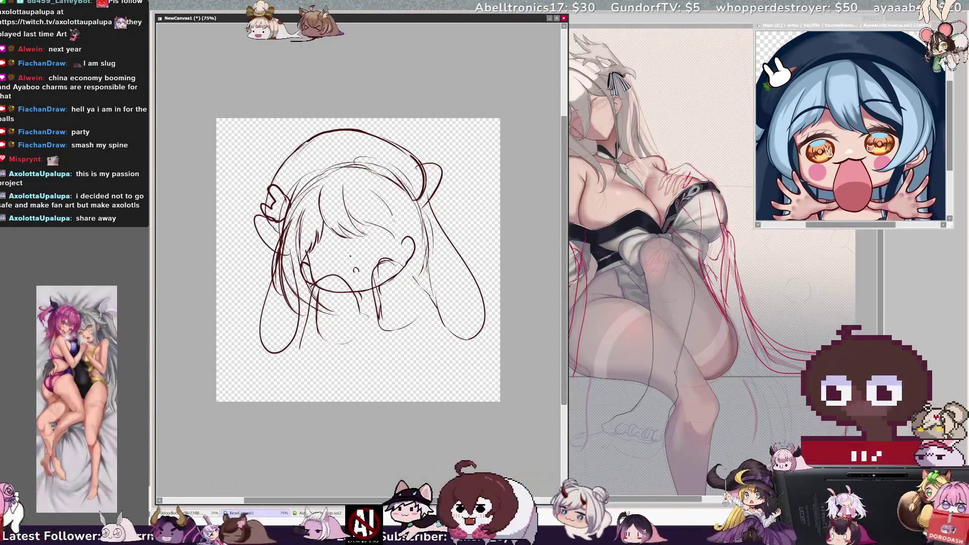
key("ctrl+z")
left_click_drag(373, 187, 396, 254)
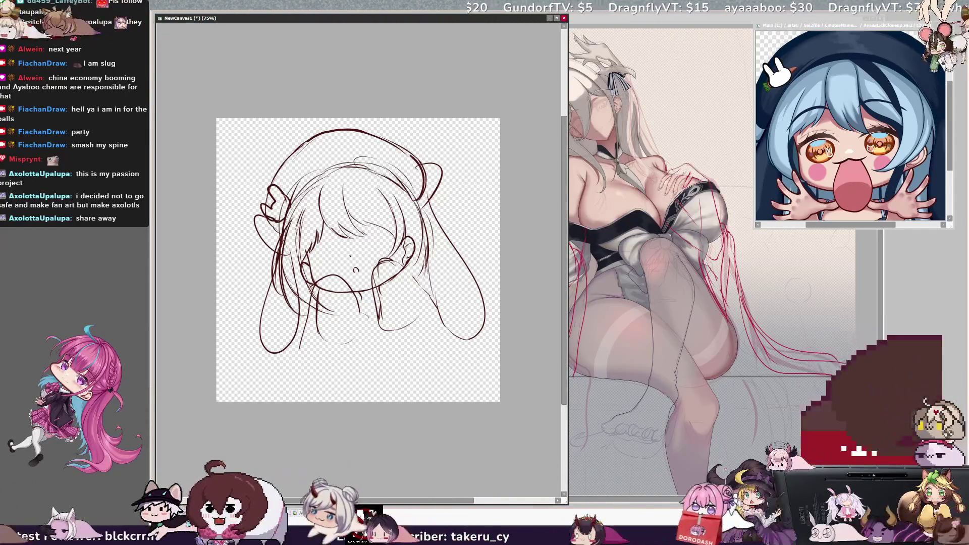
Mirror-check the sketch, then rework the outer curve of the right pigtail.
key("h")
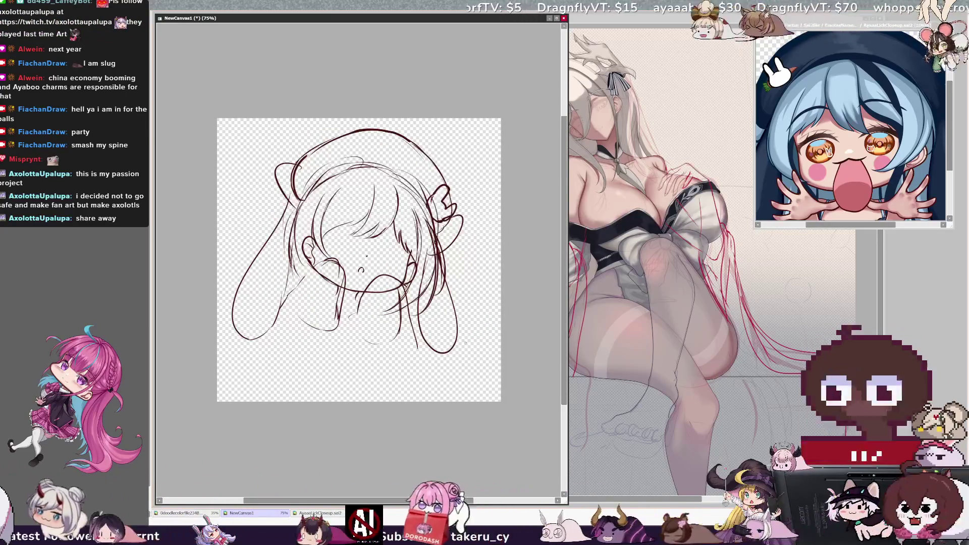
key("h")
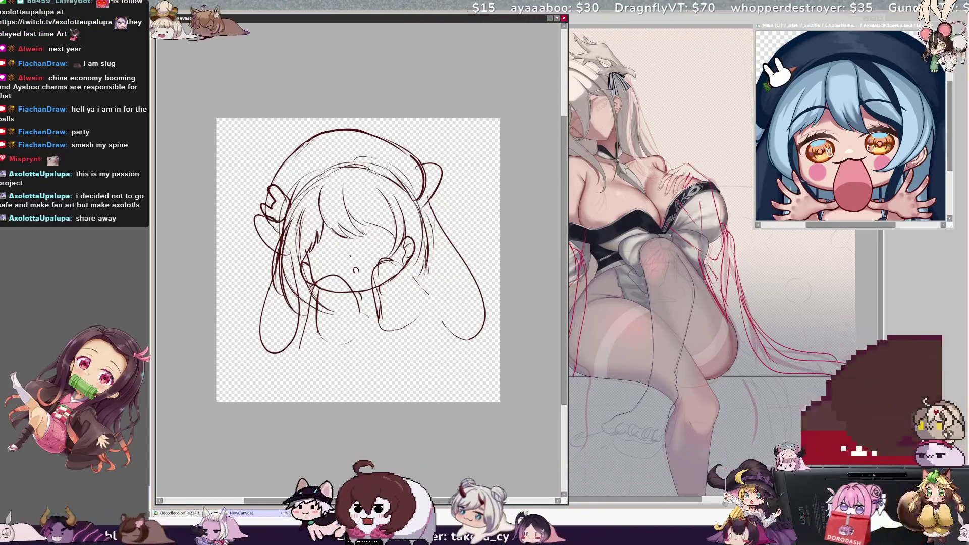
mouse_move(429, 258)
left_mouse_down()
mouse_move(434, 297)
mouse_move(466, 317)
left_mouse_up()
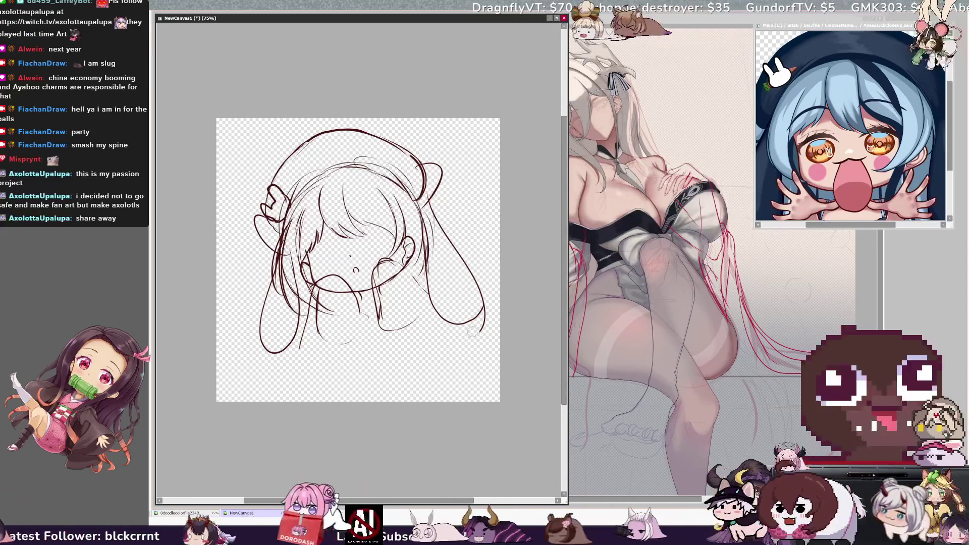
key("ctrl+z")
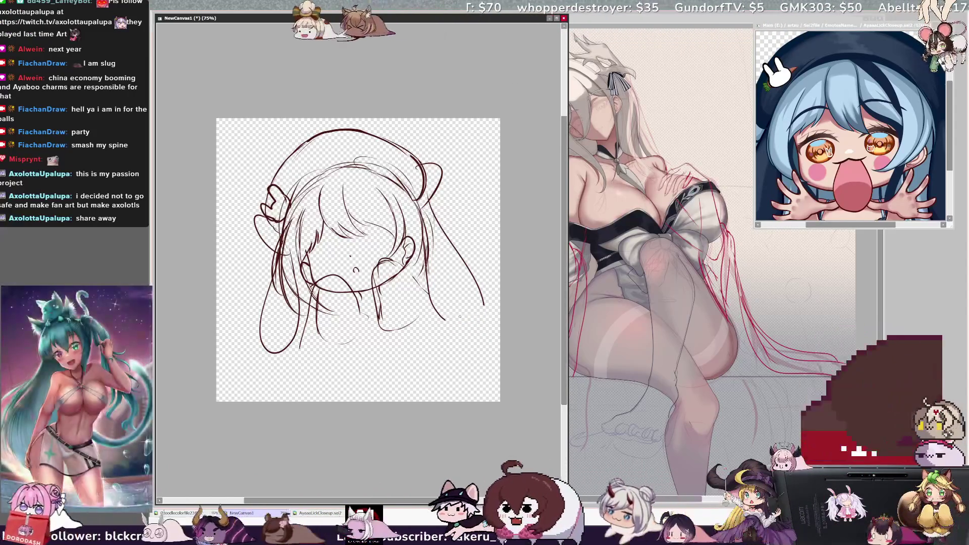
Close the right pigtail's bottom loop, then sketch the collar neckline and a small bow under the chin.
left_click_drag(444, 318, 482, 300)
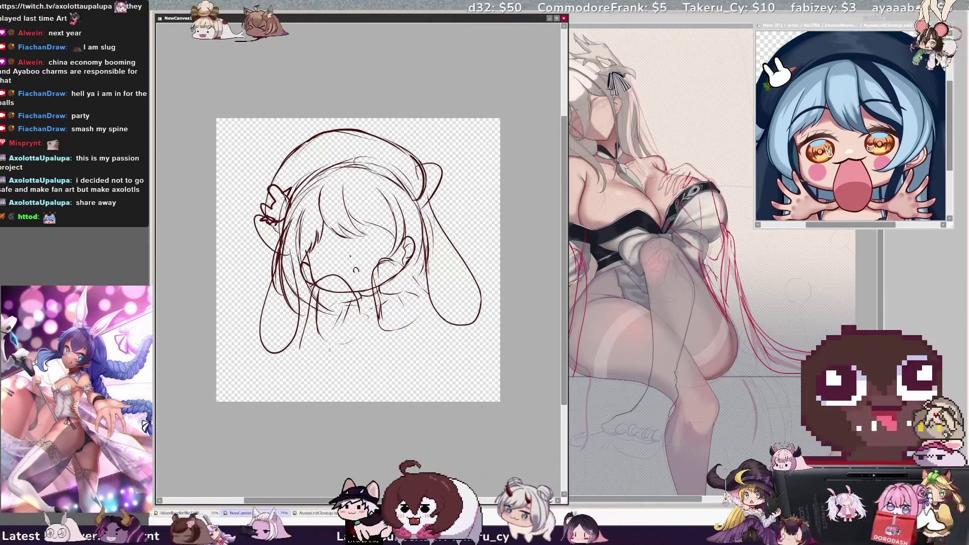
left_click_drag(330, 349, 347, 359)
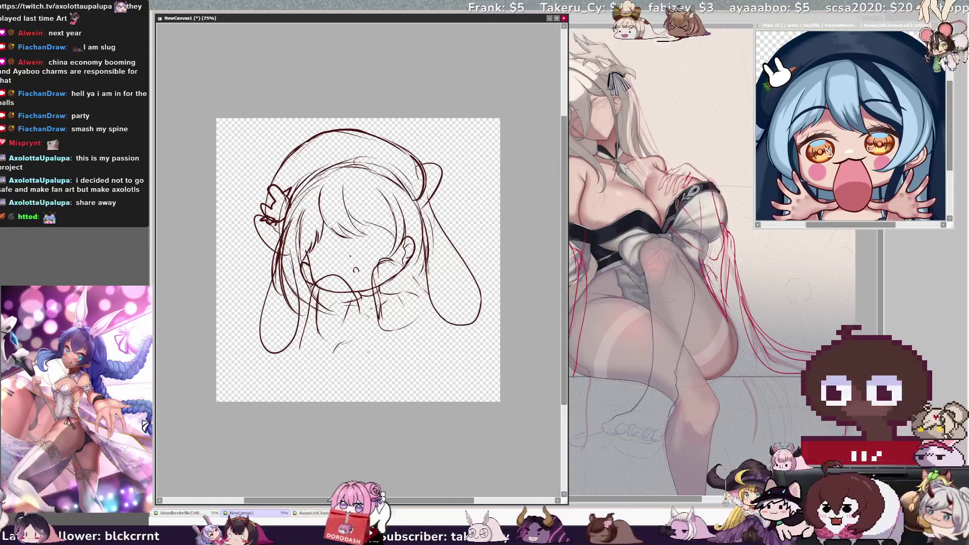
left_click_drag(327, 329, 353, 348)
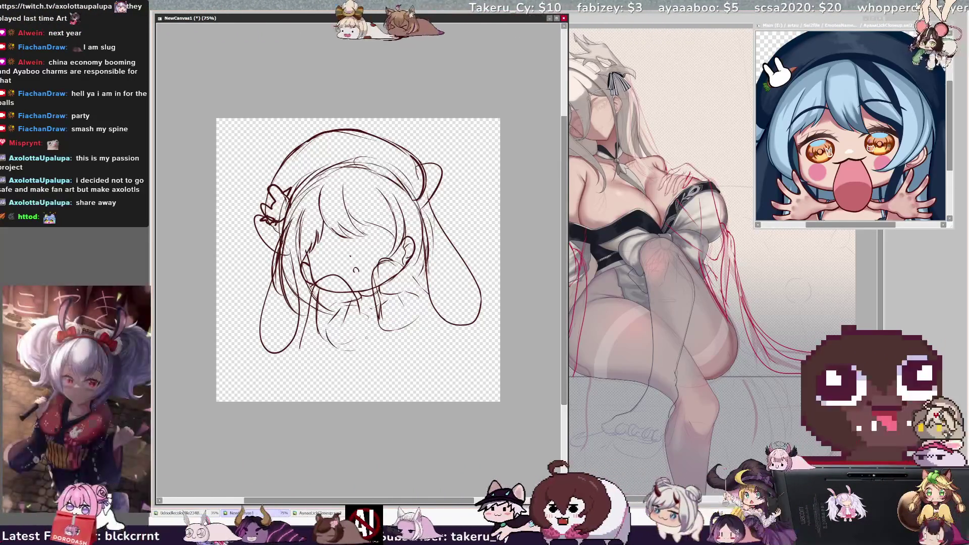
mouse_move(418, 333)
left_mouse_down()
mouse_move(397, 344)
mouse_move(403, 336)
left_mouse_up()
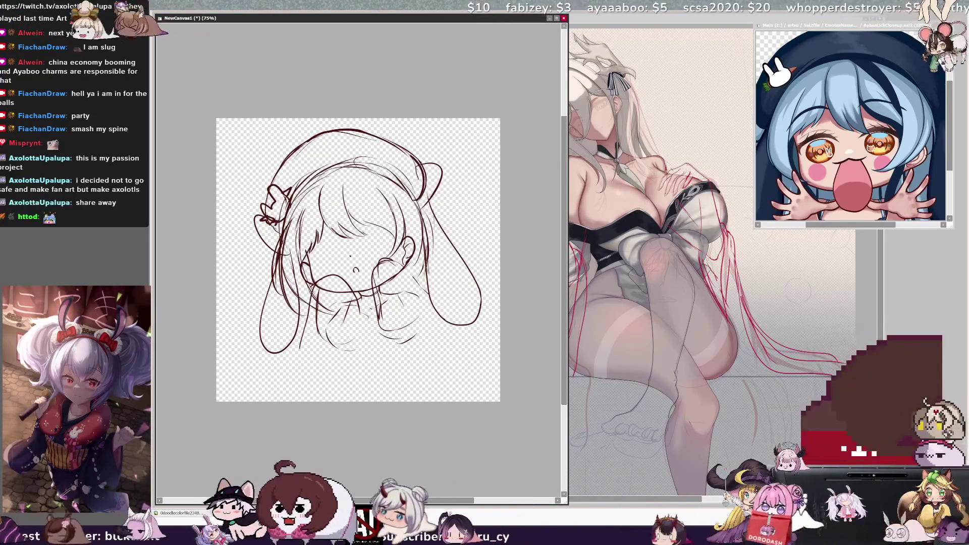
left_click_drag(328, 337, 354, 321)
left_click_drag(349, 342, 381, 322)
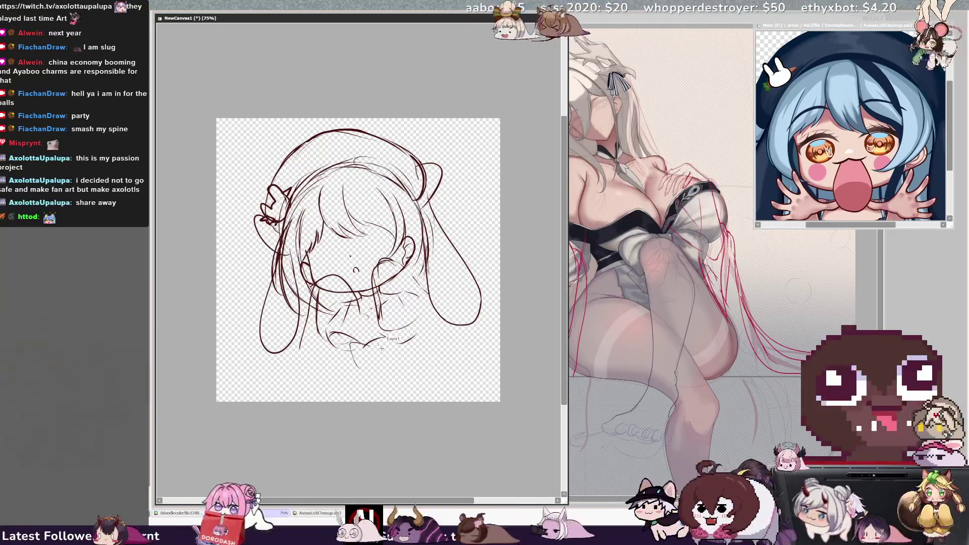
mouse_move(375, 347)
left_mouse_down()
mouse_move(372, 356)
mouse_move(403, 339)
mouse_move(402, 361)
left_mouse_up()
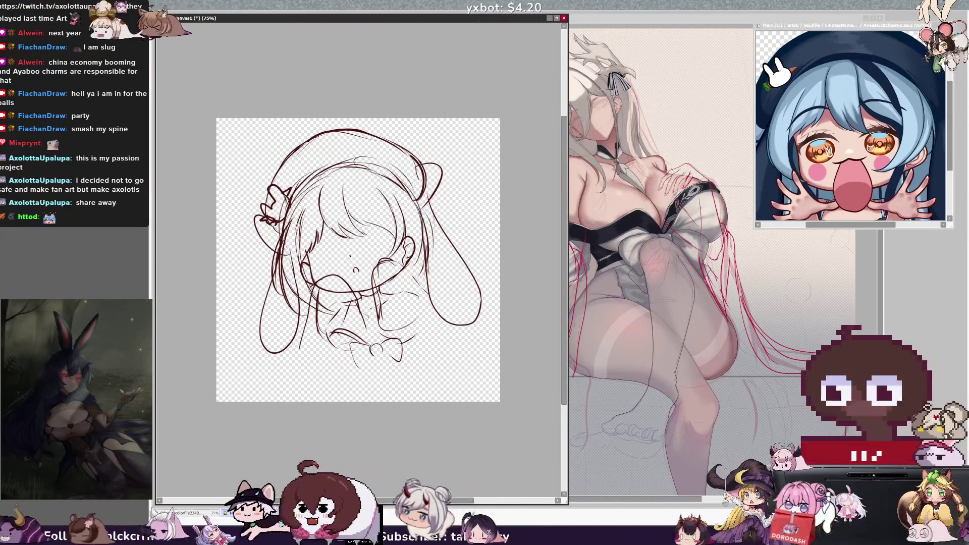
Tweak small face and hair strokes, then add short detail lines above the bow.
left_click_drag(343, 247, 343, 276)
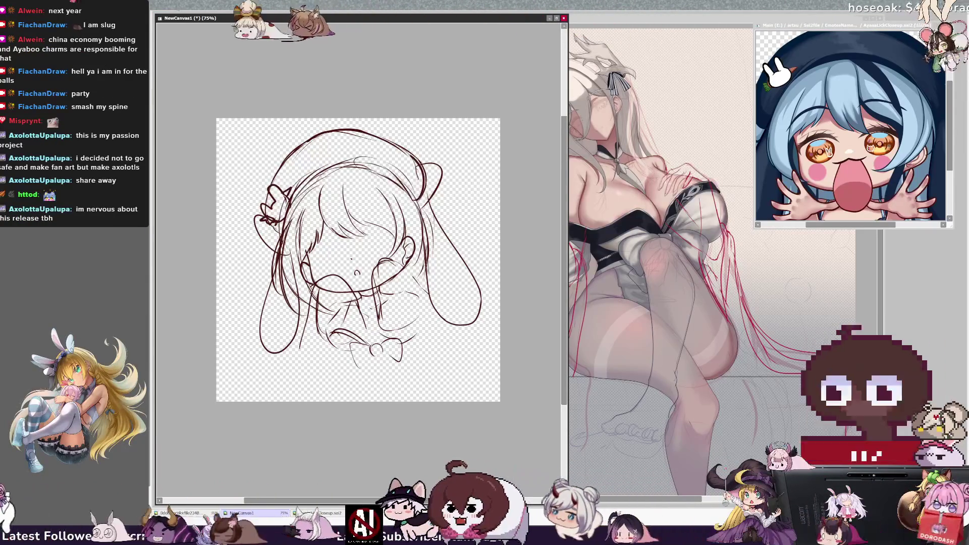
left_click_drag(307, 241, 335, 246)
key("ctrl+z")
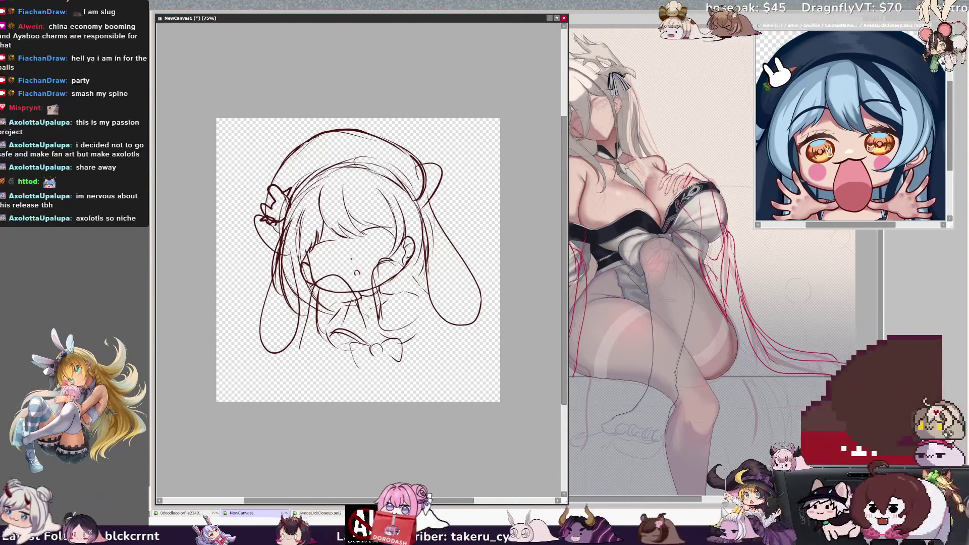
key("ctrl+z")
left_click_drag(365, 231, 395, 227)
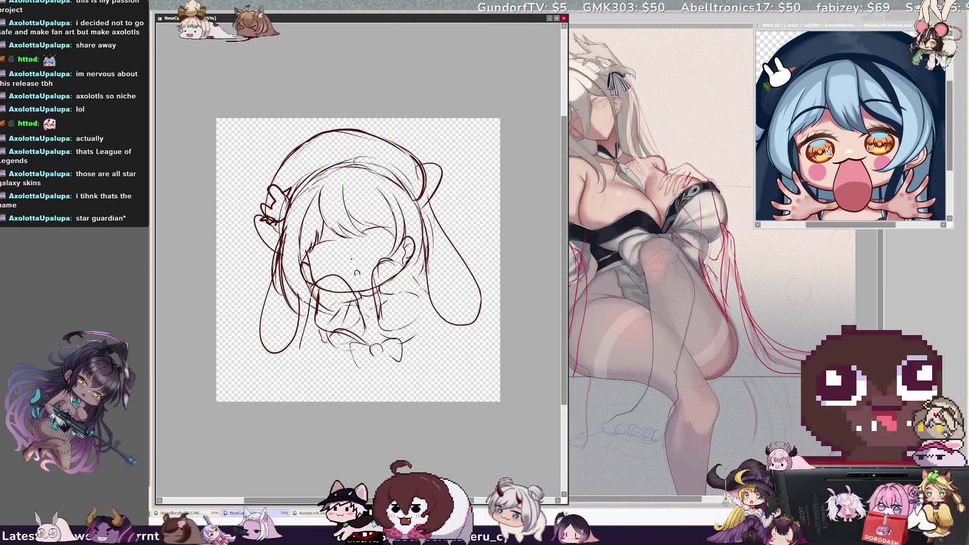
left_click_drag(329, 343, 352, 327)
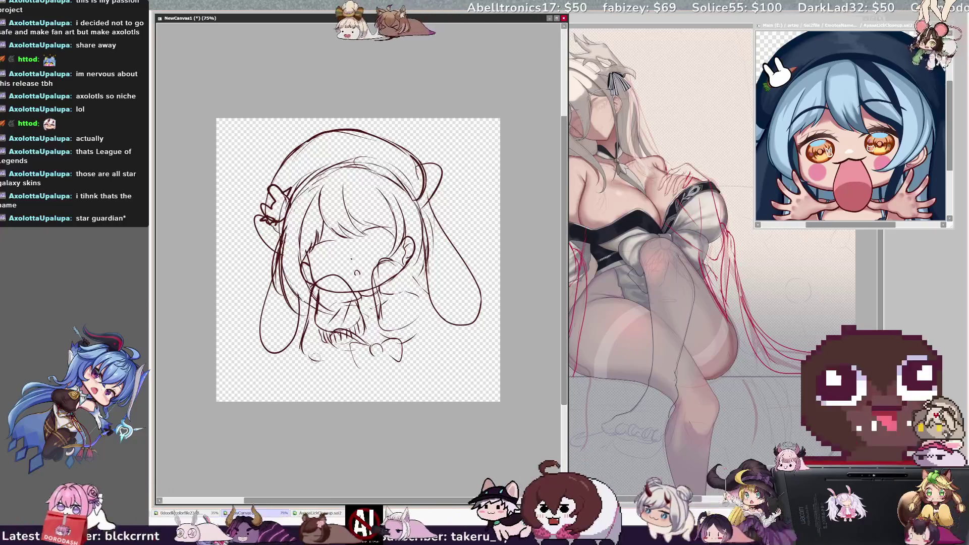
Undo and restore recent strokes, then sketch short lines at the figure's lower left.
key("ctrl+z")
key("ctrl+z")
key("ctrl+z")
key("ctrl+z")
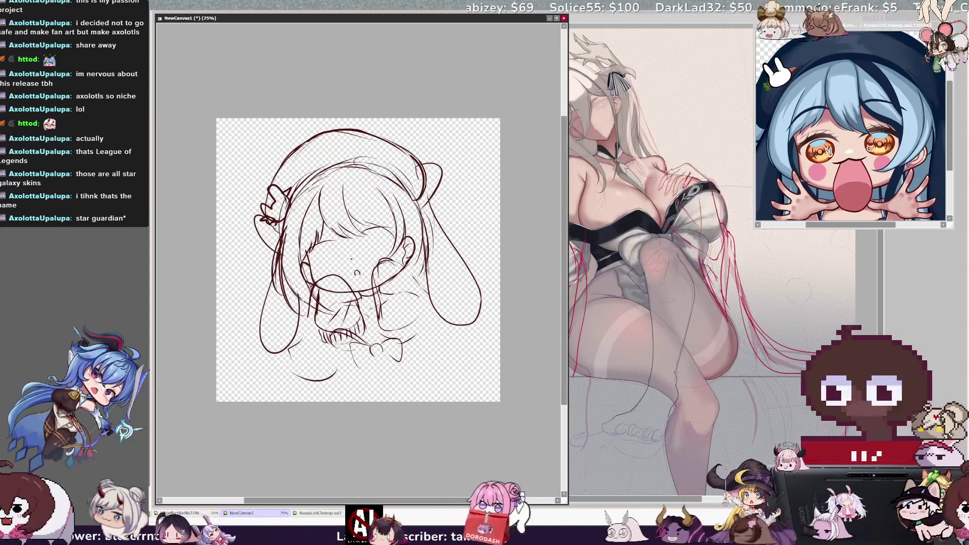
key("ctrl+z")
key("ctrl+y")
key("ctrl+y")
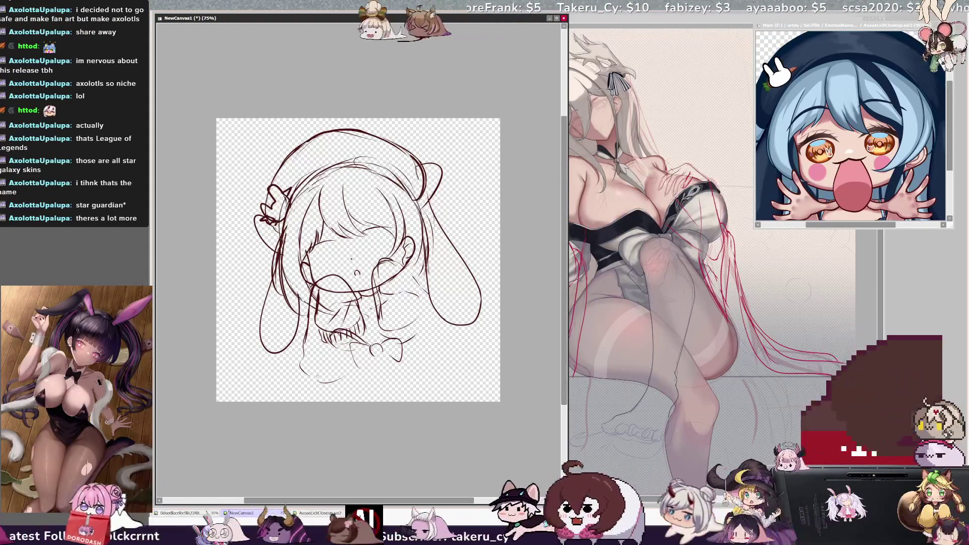
mouse_move(302, 349)
left_mouse_down()
mouse_move(297, 380)
mouse_move(339, 366)
left_mouse_up()
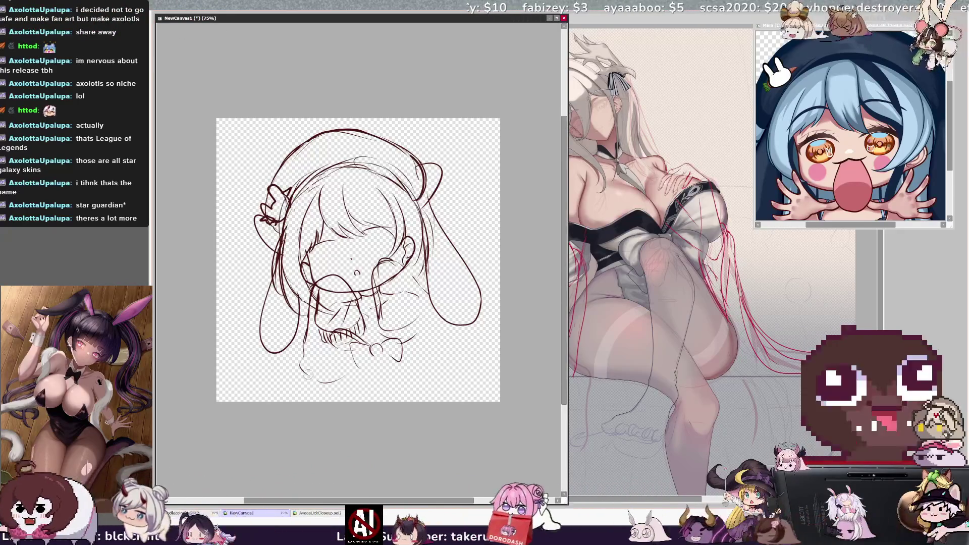
key("ctrl+z")
left_click_drag(306, 328, 338, 396)
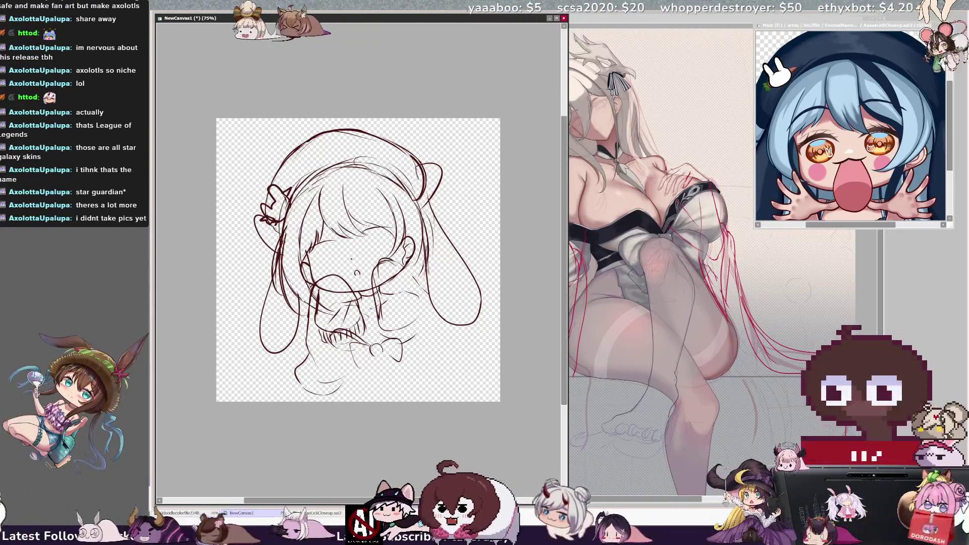
Draw the lower body curve with a shorter vertical line, plus the bow's right loop.
left_click_drag(342, 348, 333, 395)
key("ctrl+z")
left_click_drag(344, 351, 339, 388)
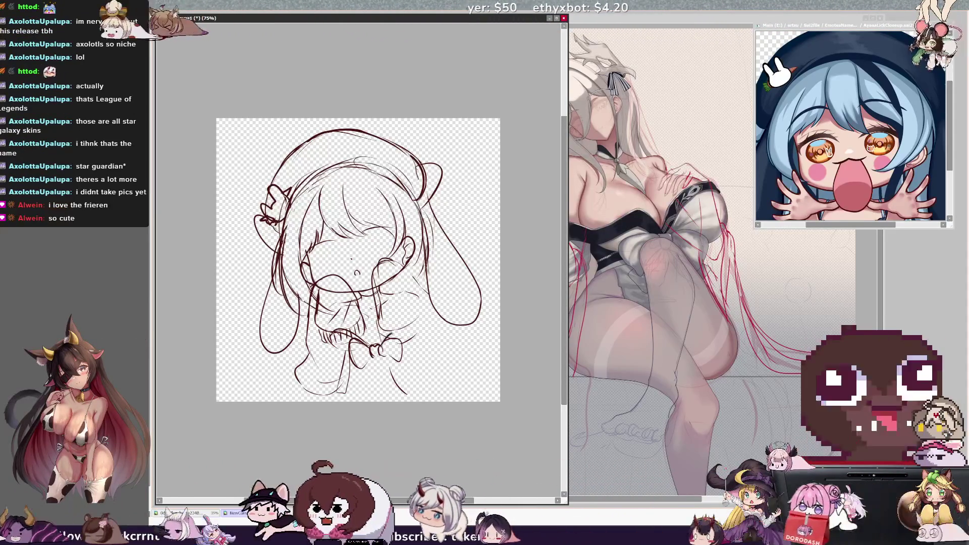
left_click_drag(396, 332, 401, 362)
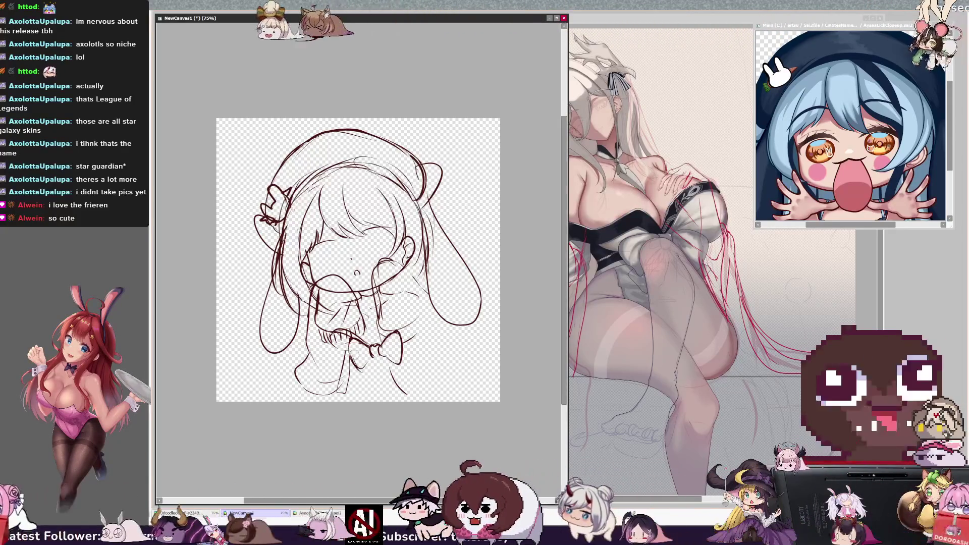
Add marks to the bow's left side, check the sketch layer, and mirror the view.
mouse_move(347, 340)
left_mouse_down()
mouse_move(352, 367)
mouse_move(368, 373)
left_mouse_up()
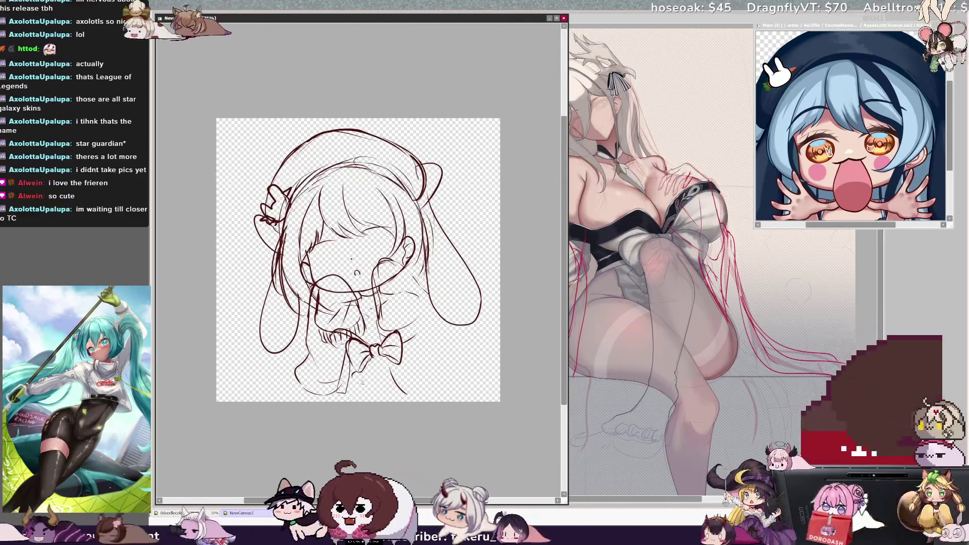
left_click(364, 387, "ctrl+shift")
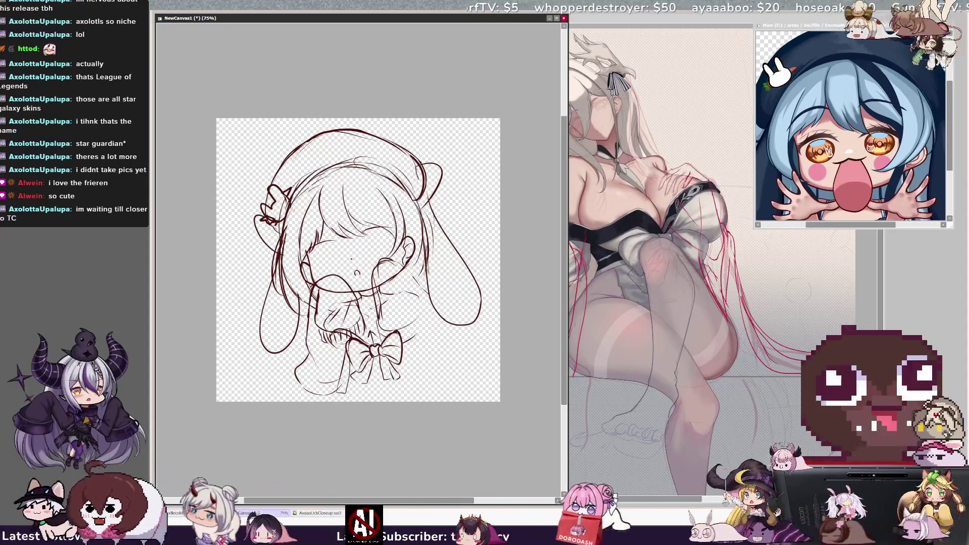
key("h")
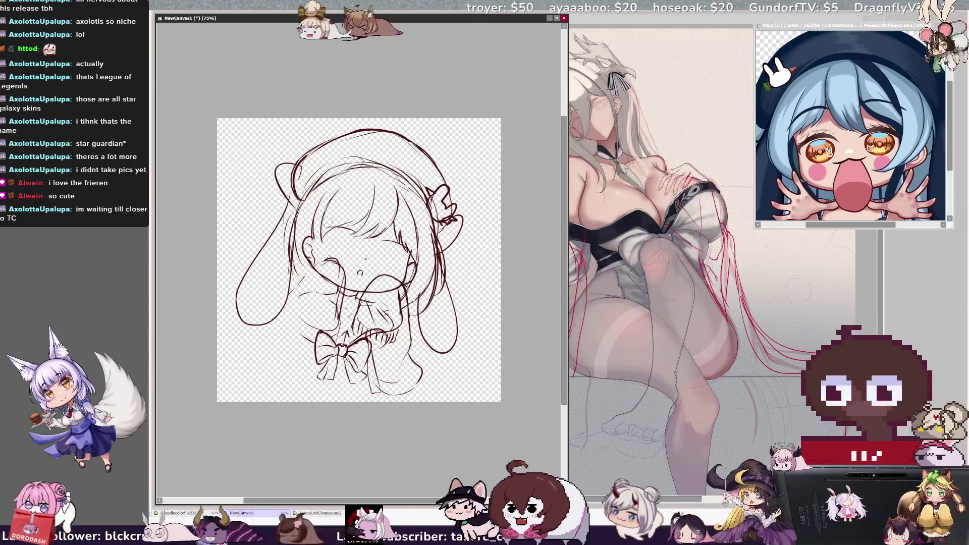
Sketch a hair strand across the face, a fringe line, and a small closed-eye arc on the left.
left_click_drag(347, 190, 324, 282)
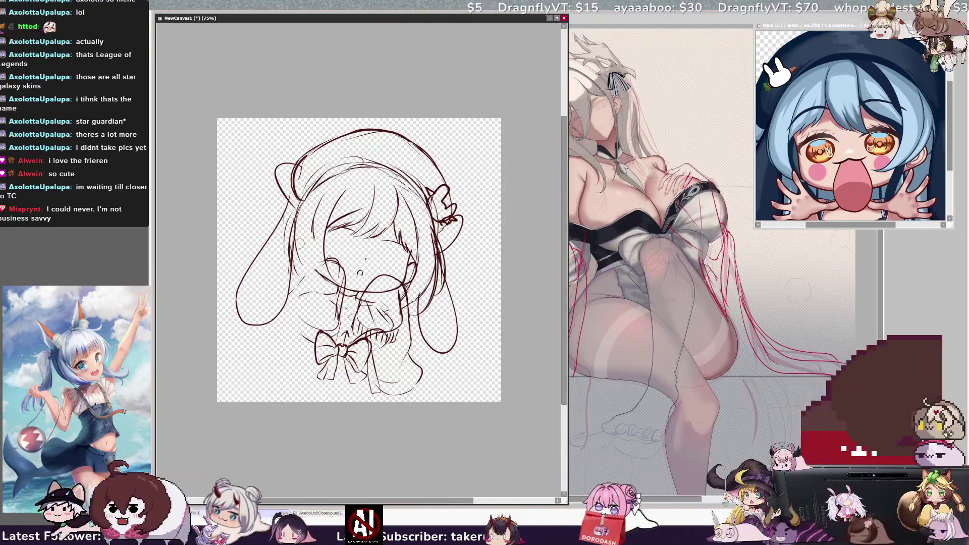
left_click_drag(308, 241, 305, 252)
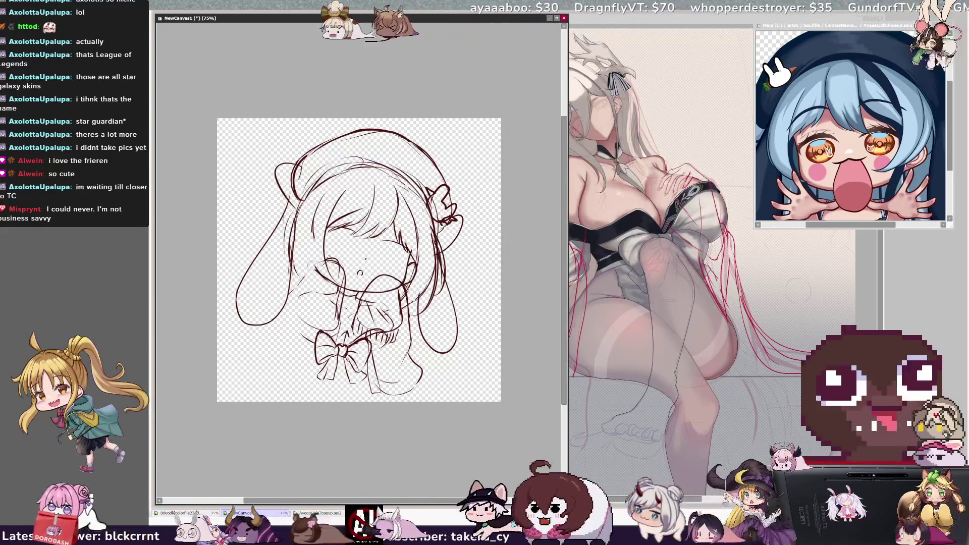
mouse_move(318, 247)
left_mouse_down()
mouse_move(306, 259)
mouse_move(312, 269)
mouse_move(329, 259)
left_mouse_up()
key("ctrl+z")
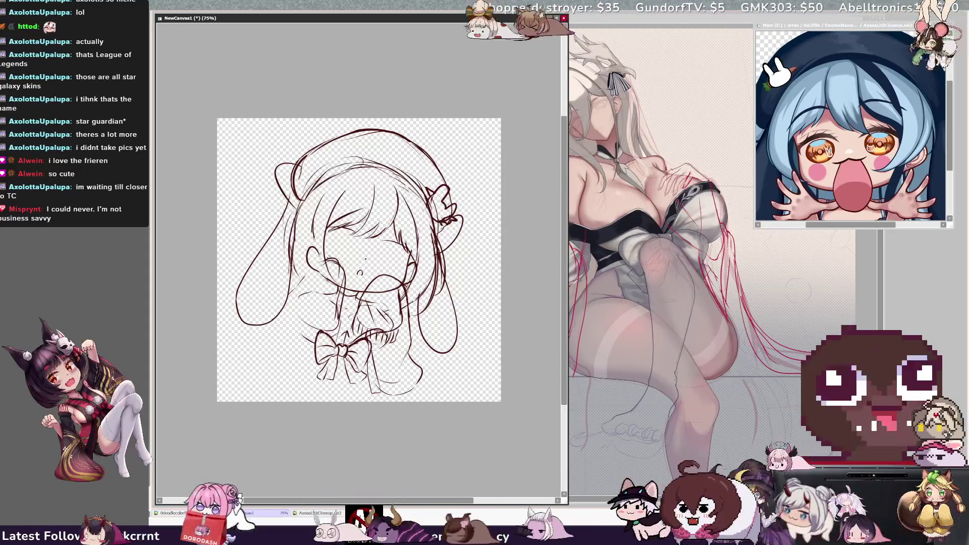
left_click_drag(380, 207, 364, 214)
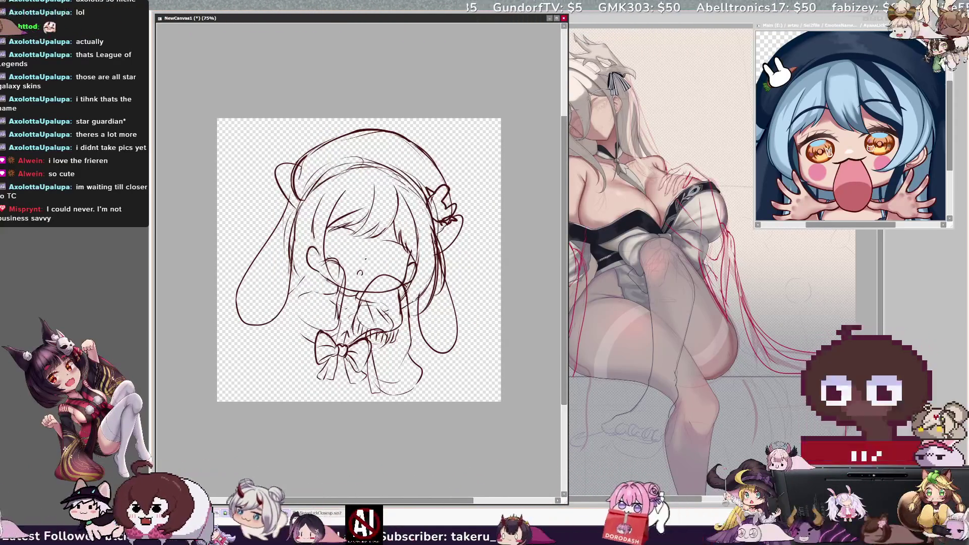
key("ctrl+z")
left_click_drag(309, 255, 323, 252)
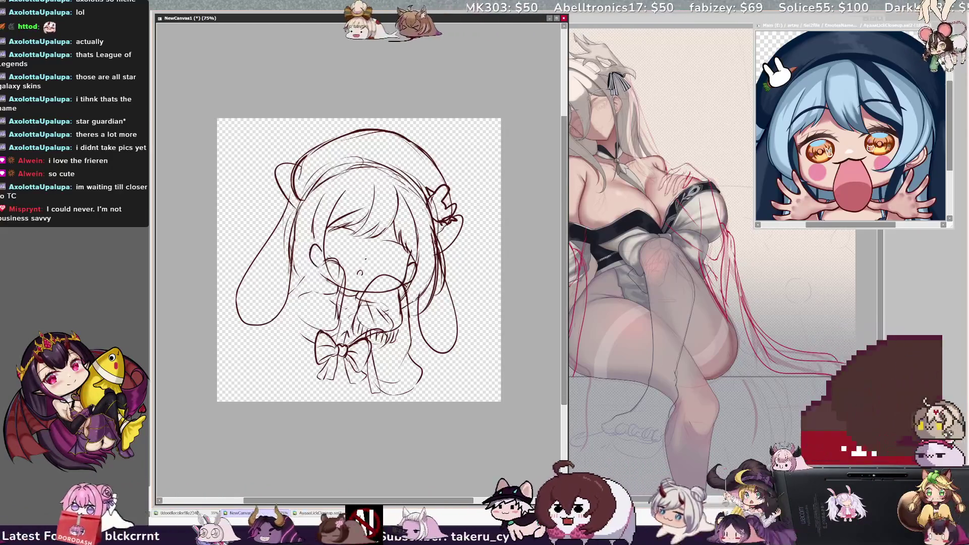
key("h")
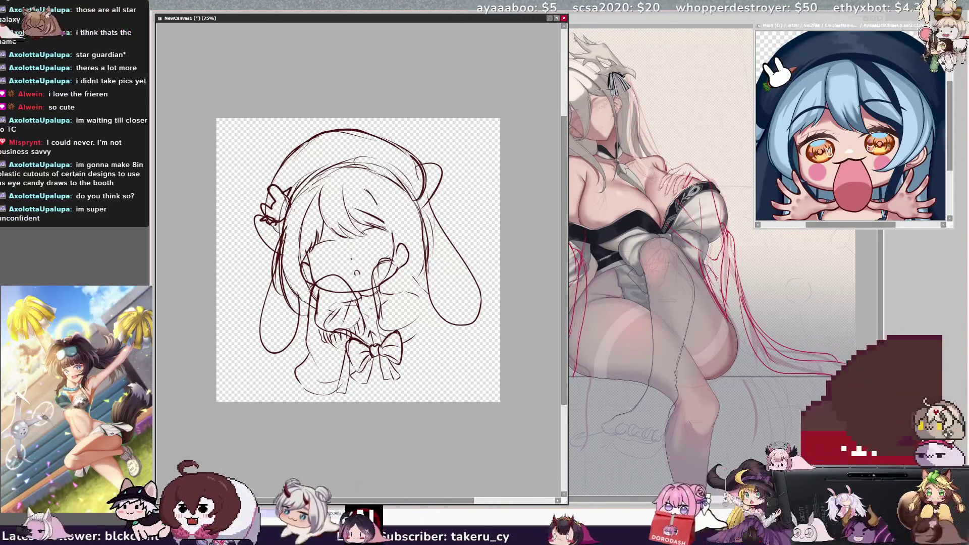
On the mirrored view, set the brush size to 43 and draw a new fringe strand.
key("h")
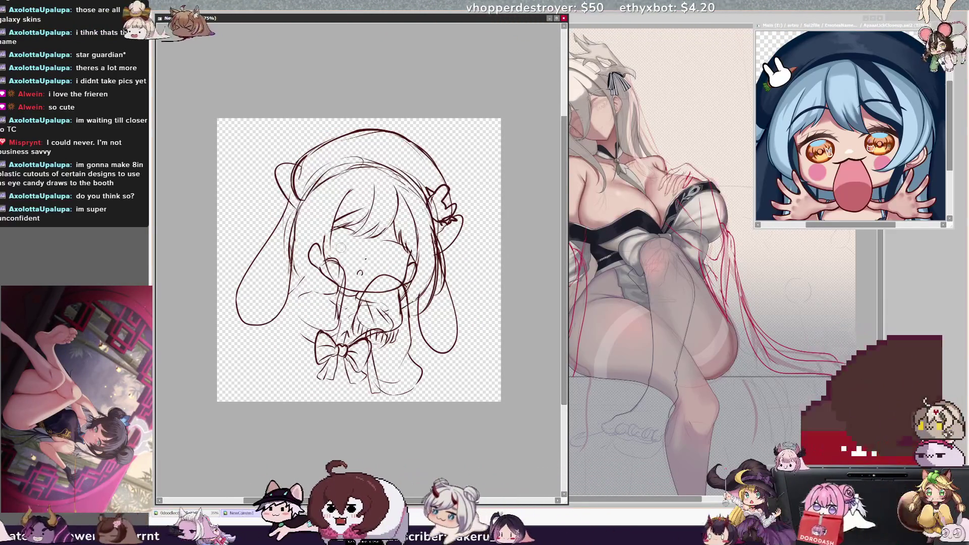
left_click_drag(320, 226, 322, 232)
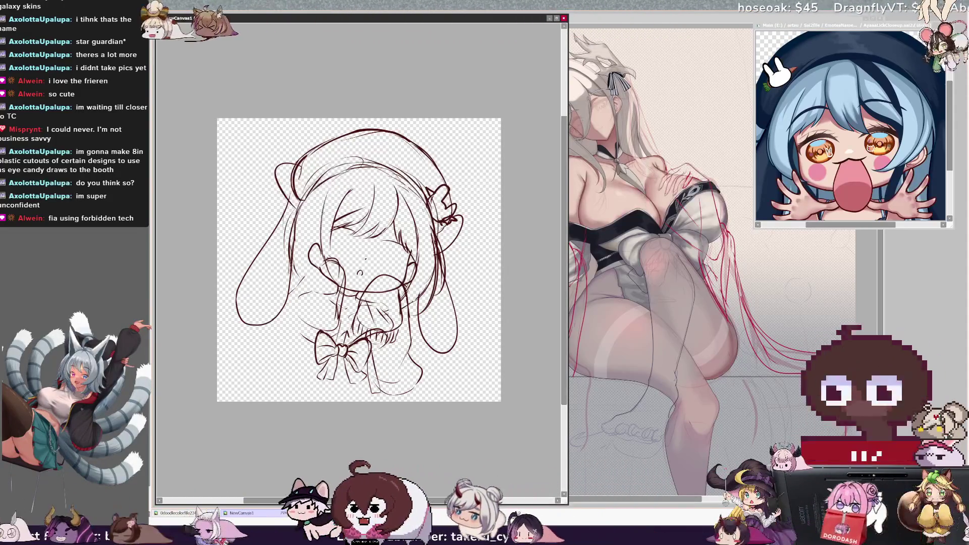
mouse_move(359, 181)
left_mouse_down()
mouse_move(338, 217)
mouse_move(331, 276)
left_mouse_up()
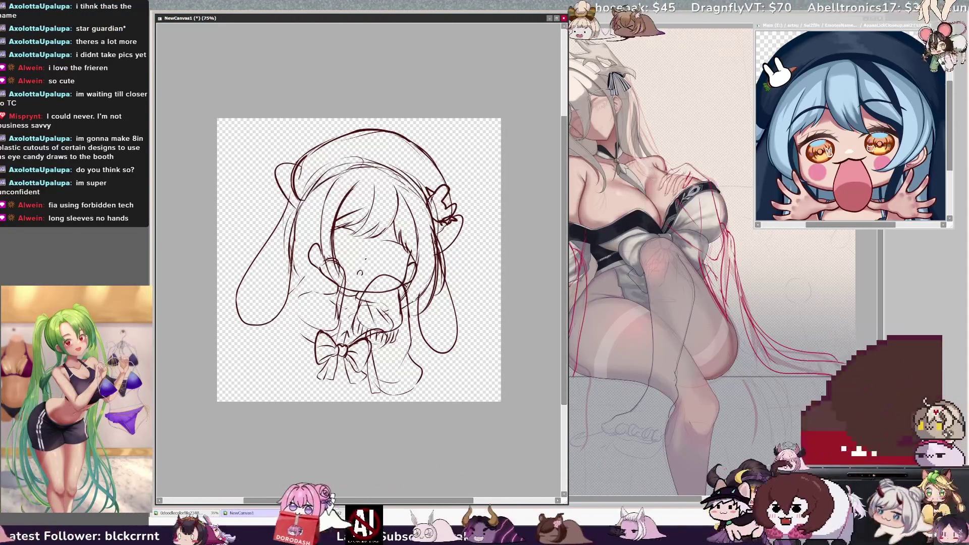
key("h")
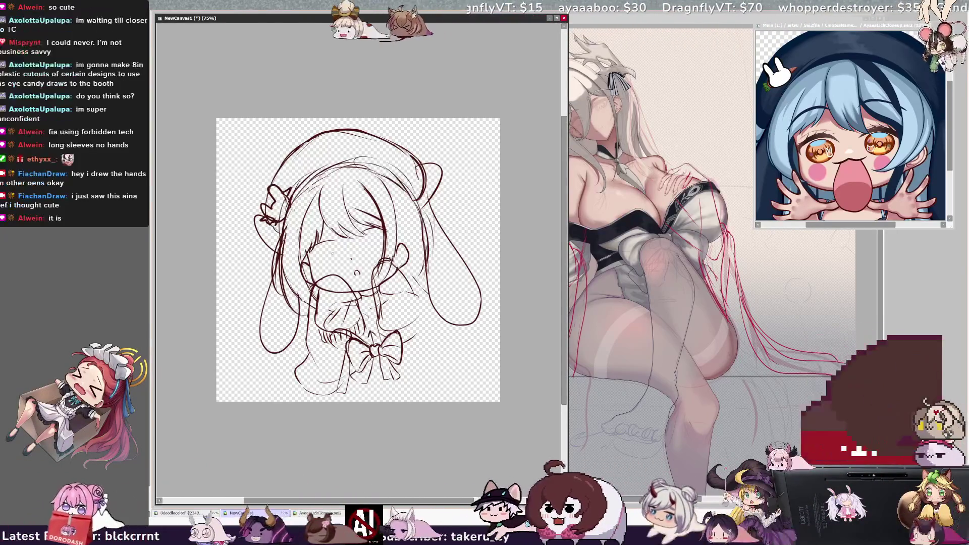
Draw the closed-eye arc on the left eye, redo its stray end, and add lashes.
mouse_move(309, 254)
left_mouse_down()
mouse_move(343, 242)
mouse_move(327, 251)
mouse_move(320, 237)
mouse_move(381, 225)
mouse_move(382, 238)
left_mouse_up()
key("ctrl+z")
left_click_drag(377, 233, 391, 237)
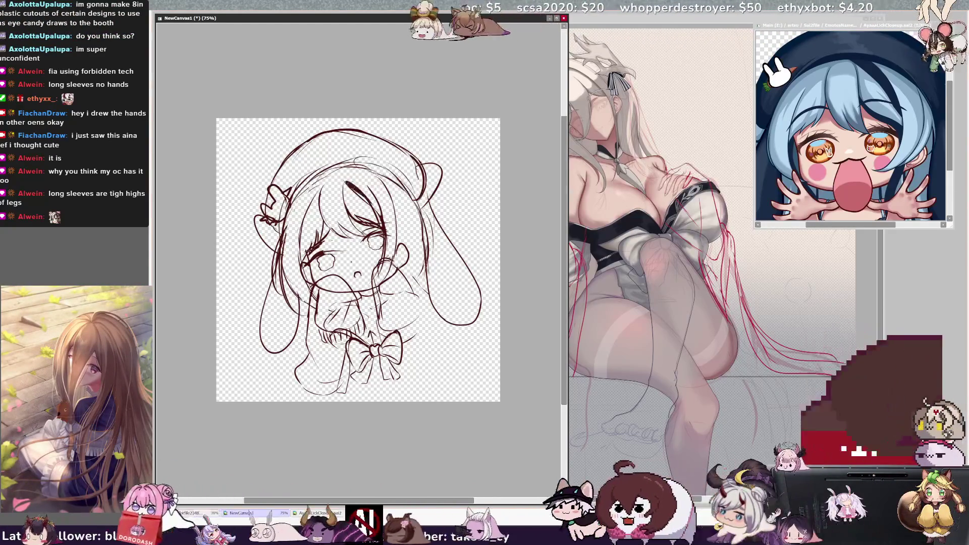
Draw and thicken a bold dark strand along the fringe, then mirror the view to check.
left_click_drag(362, 189, 376, 212)
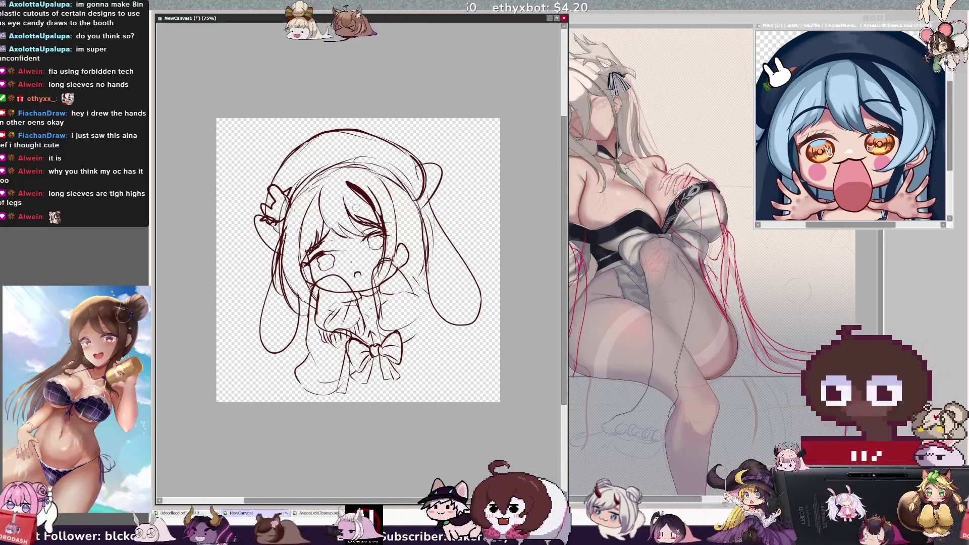
left_click_drag(351, 184, 376, 212)
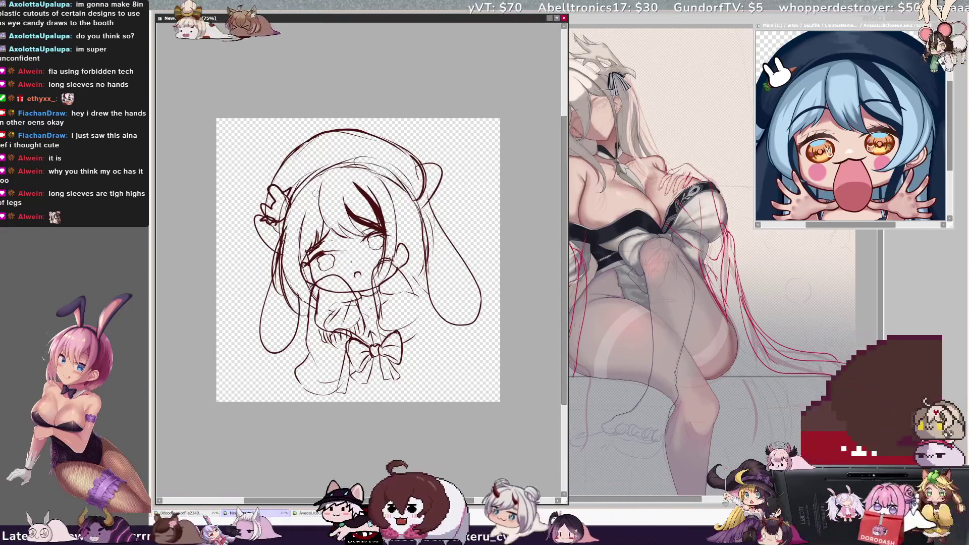
key("h")
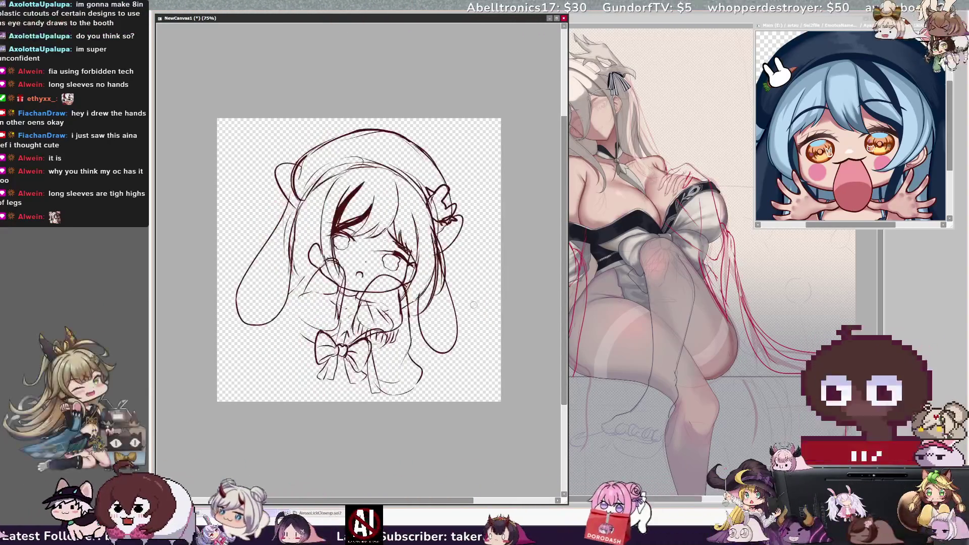